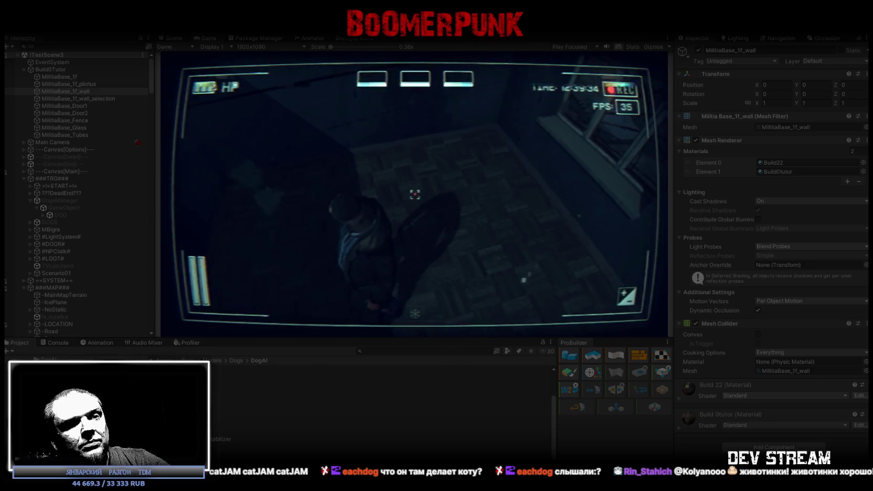
Switch from the running Unity game to the Steam store page for Симулятор Бухания Online
key(alt+Tab)
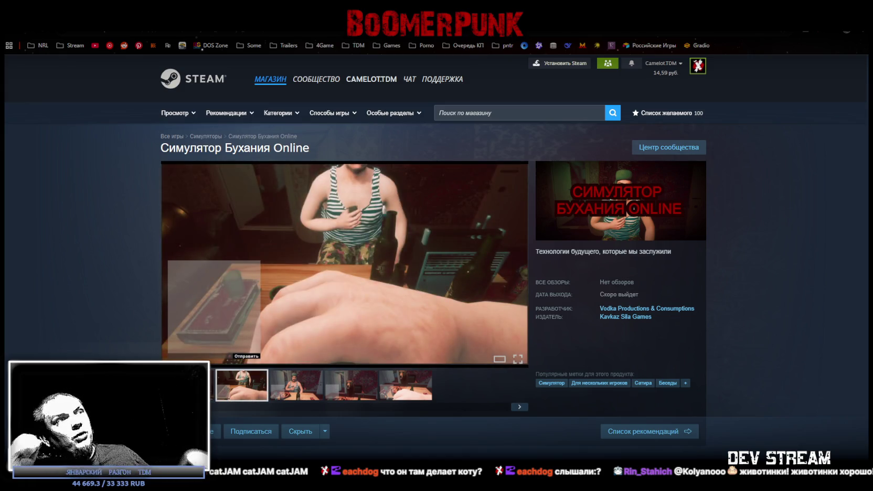
scroll(611, 251, down, 3)
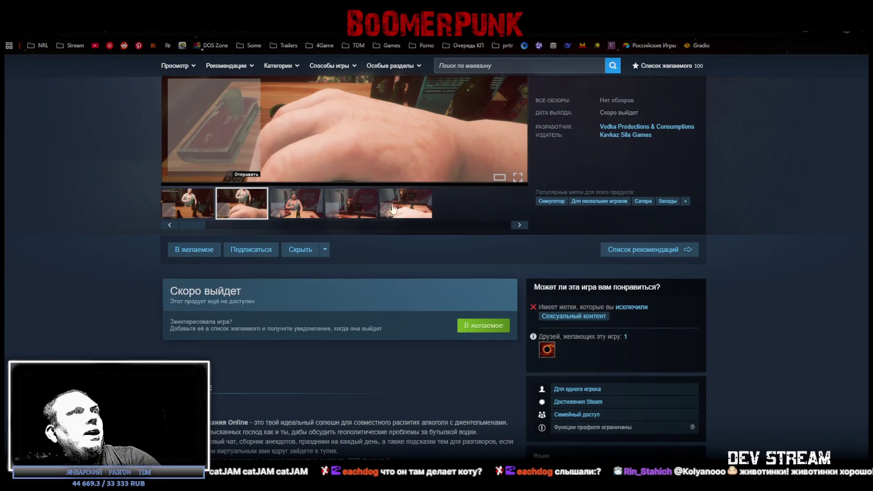
click(300, 210)
scroll(400, 367, up, 3)
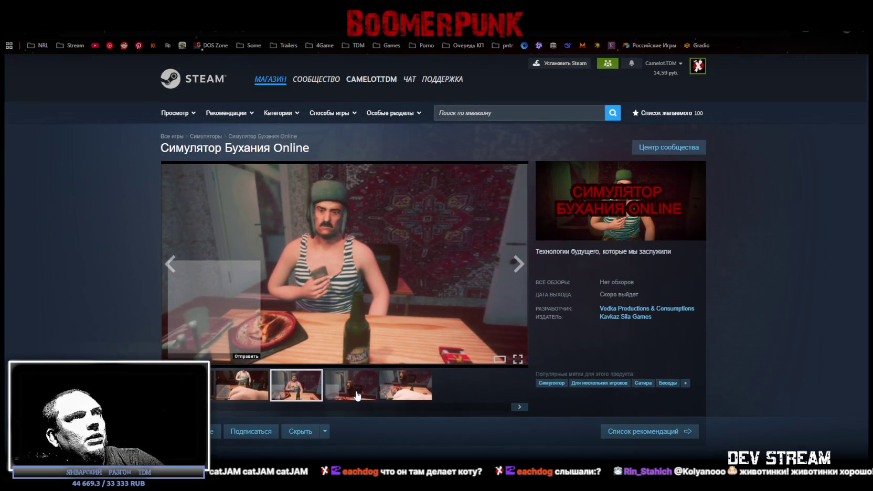
click(357, 396)
click(397, 393)
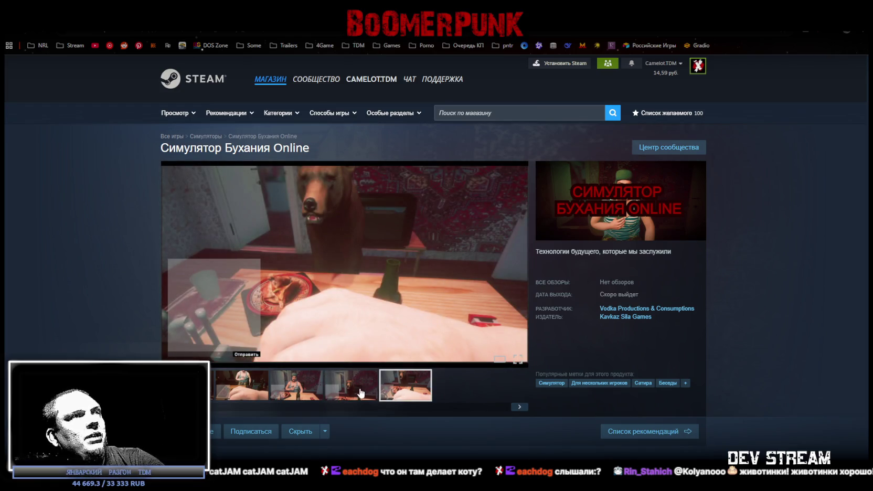
click(358, 395)
click(241, 385)
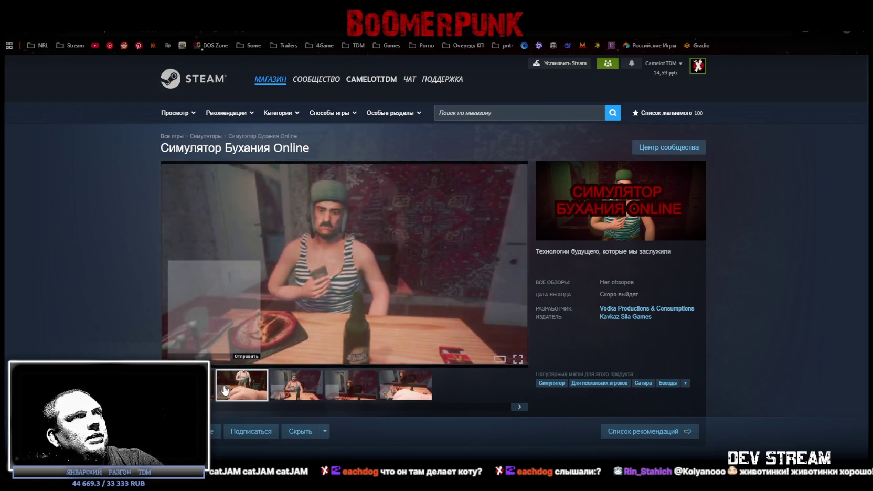
click(212, 386)
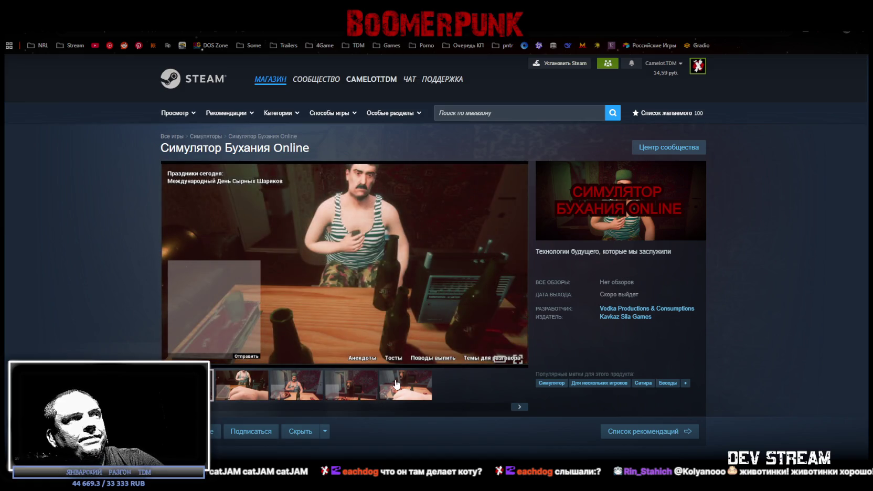
scroll(395, 384, down, 4)
scroll(367, 338, down, 3)
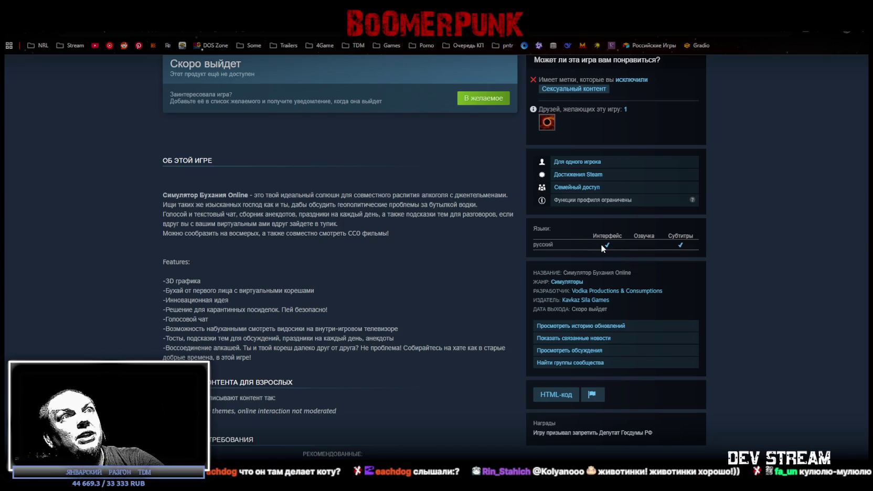
scroll(341, 287, up, 5)
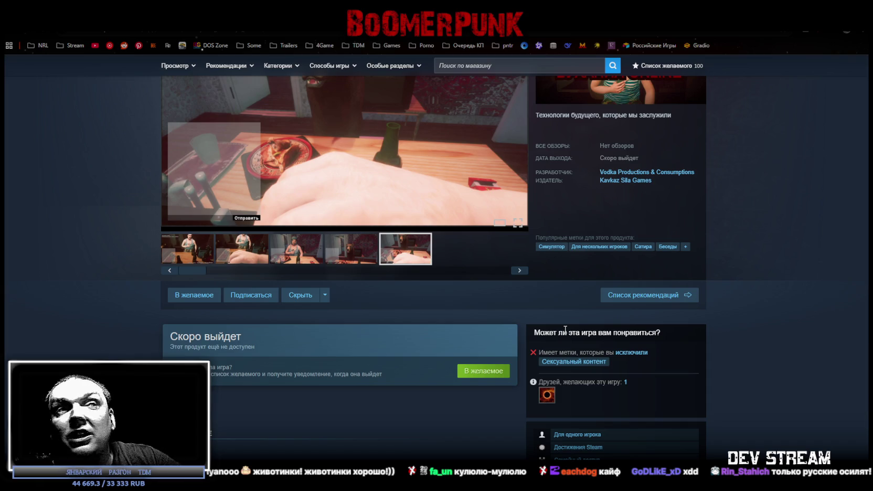
scroll(450, 219, up, 3)
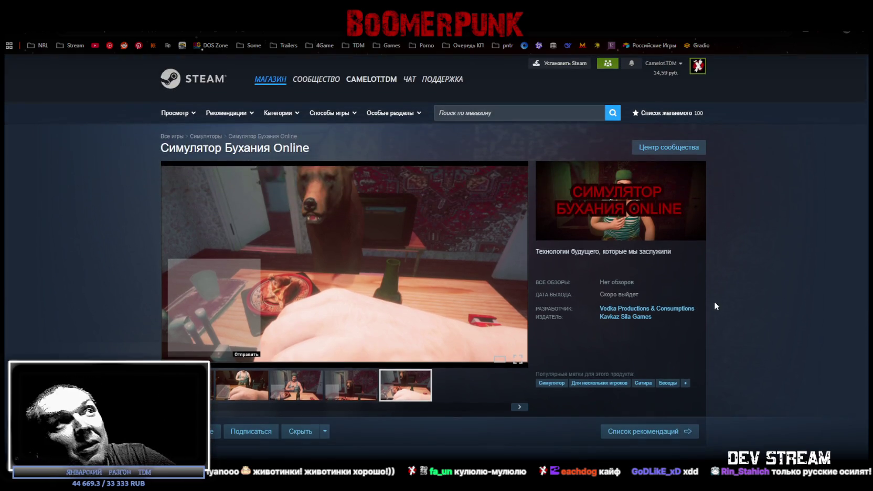
mouse_move(344, 152)
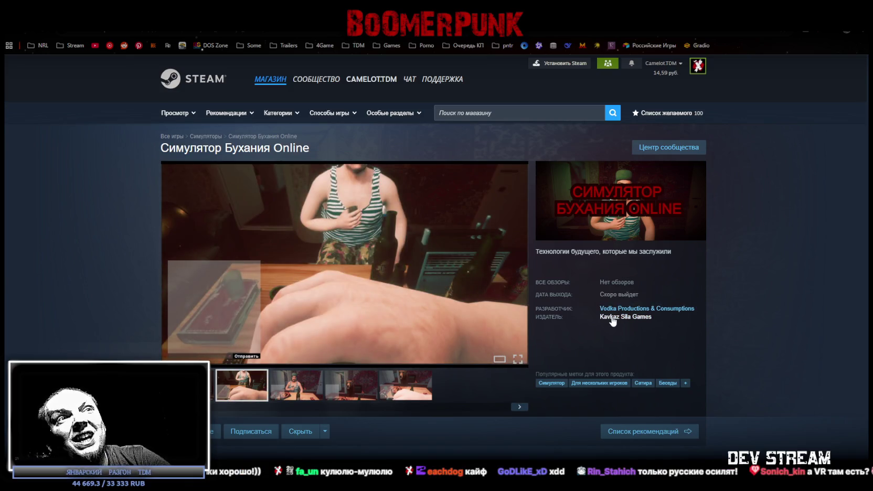
scroll(521, 360, down, 4)
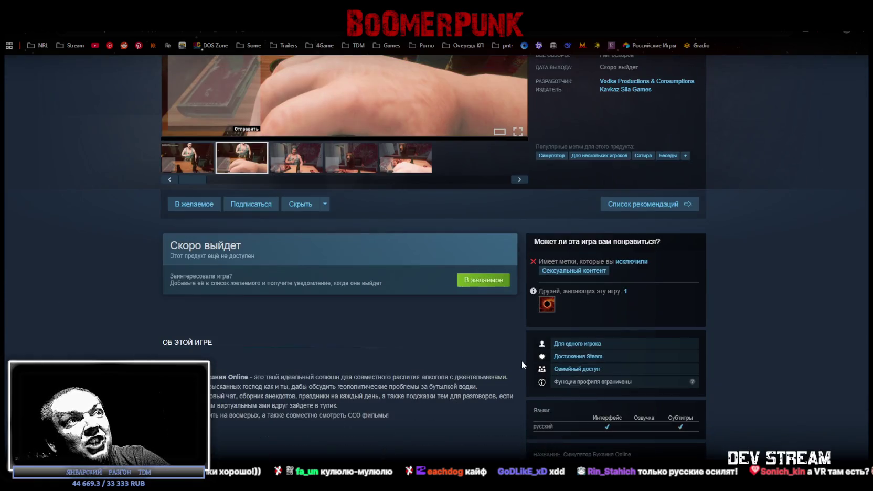
scroll(681, 349, up, 5)
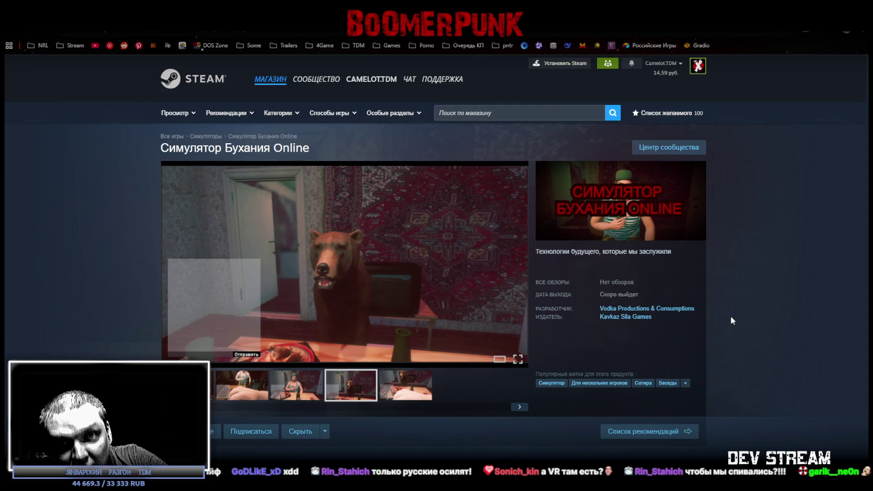
scroll(720, 314, down, 3)
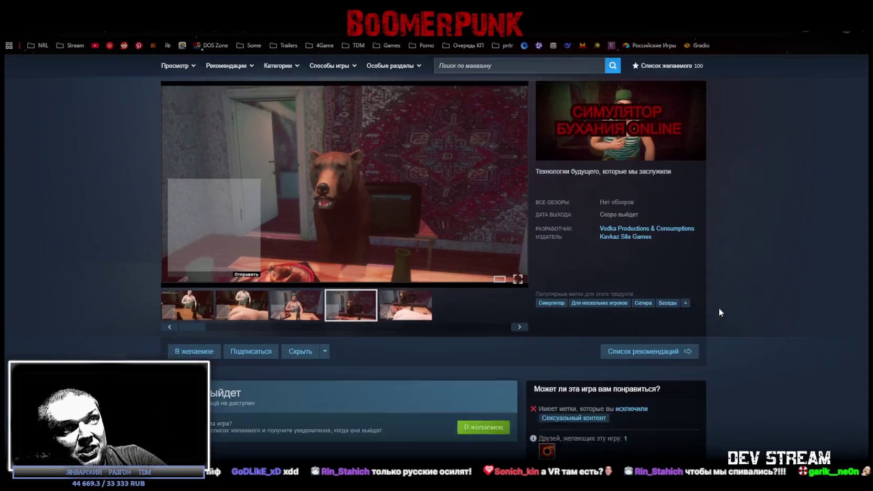
scroll(716, 306, down, 5)
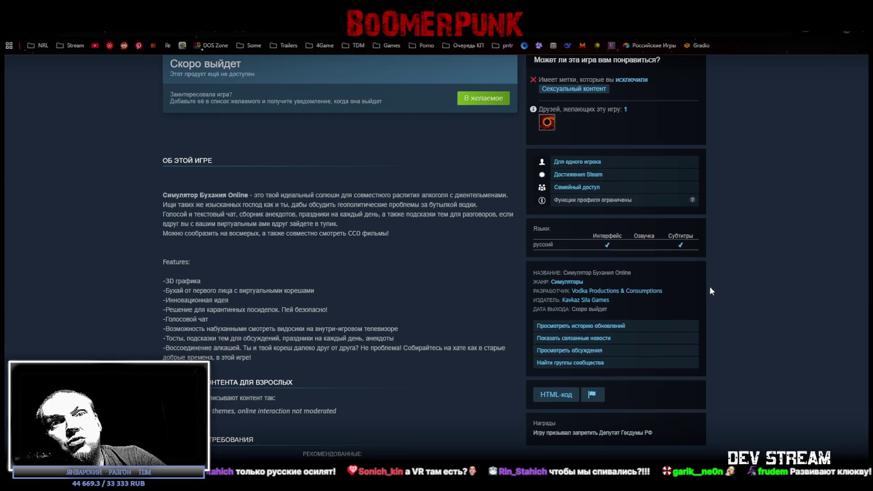
scroll(556, 367, down, 4)
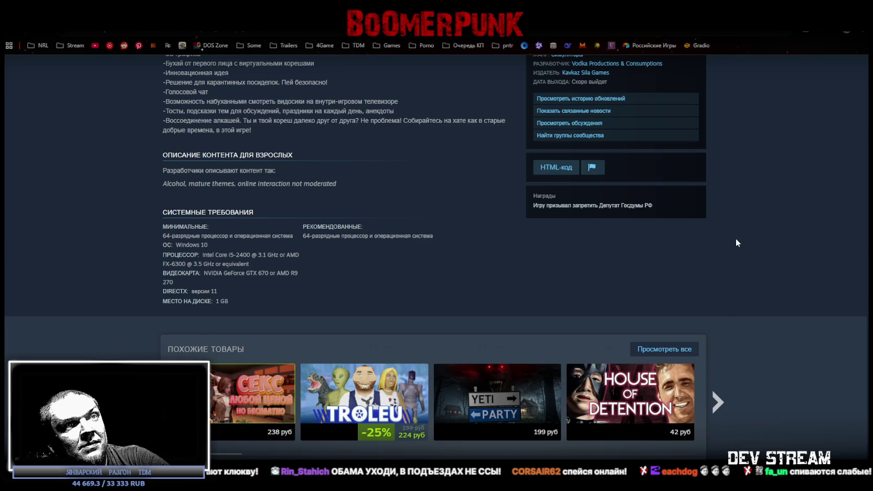
scroll(734, 238, up, 10)
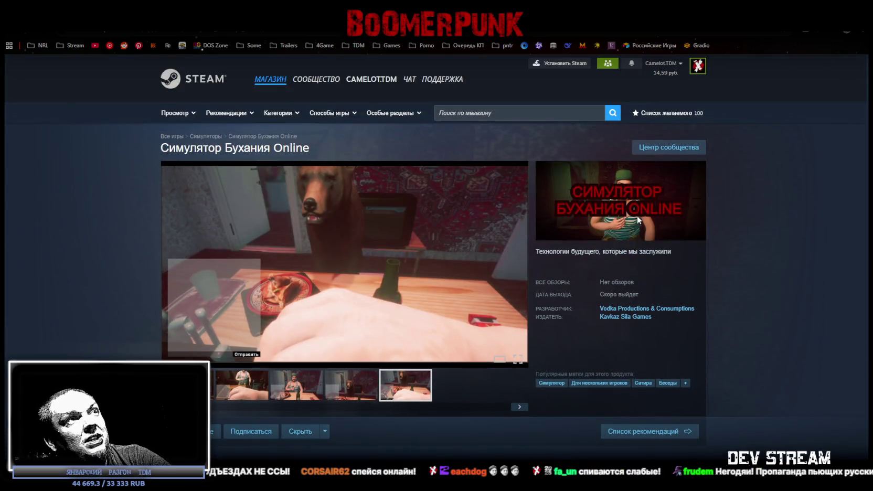
scroll(771, 268, down, 3)
scroll(766, 264, down, 5)
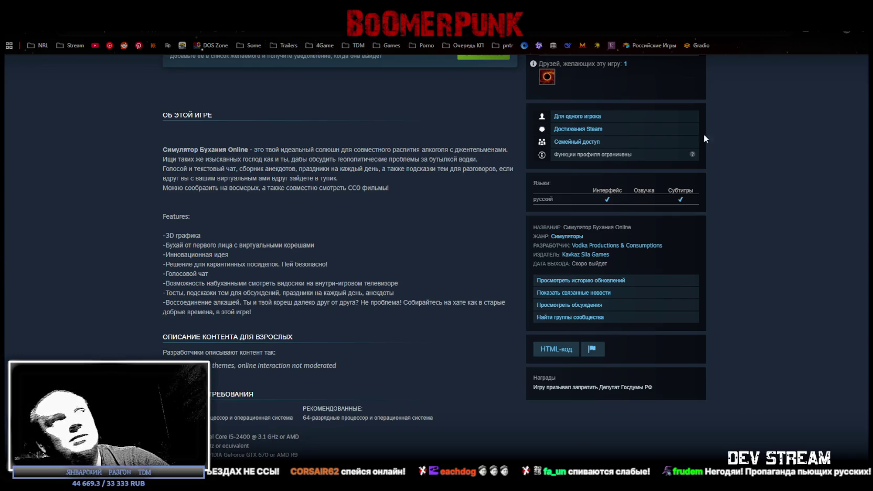
key(alt+Tab)
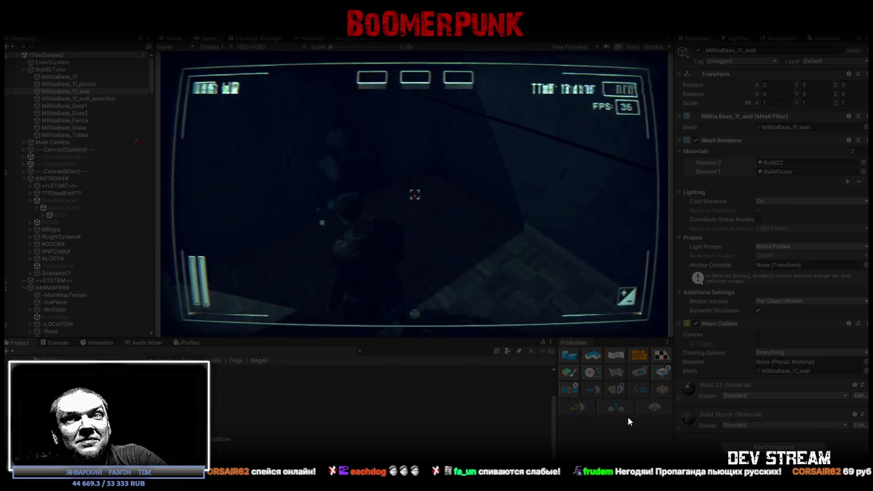
Maximize the game view and move the golden helmet from the tablet's bag into an equipment slot
double_click(212, 38)
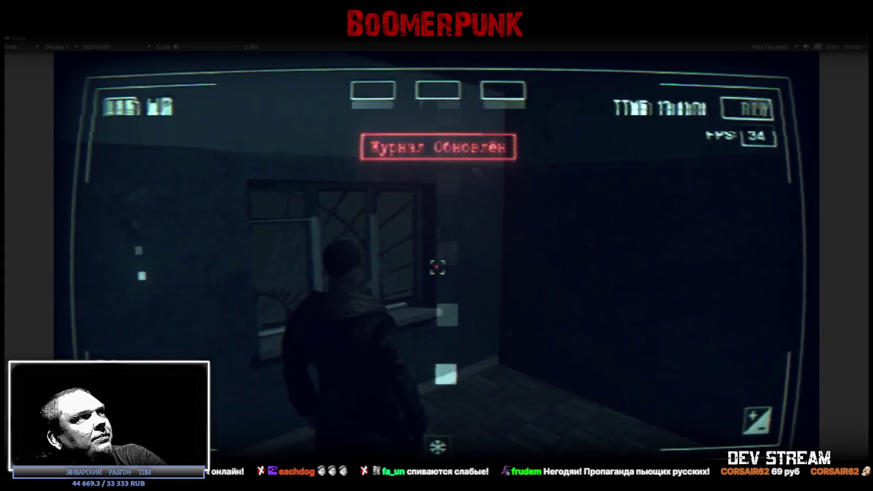
key(Tab)
click(502, 162)
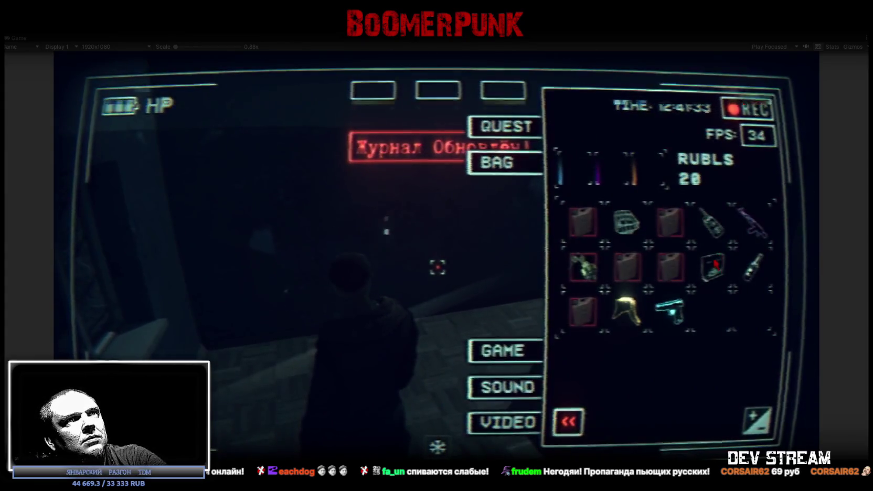
click(624, 312)
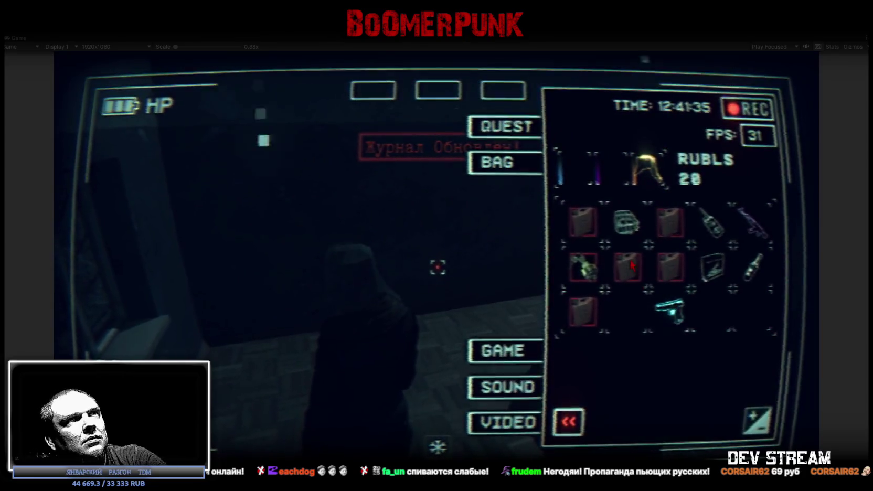
click(506, 97)
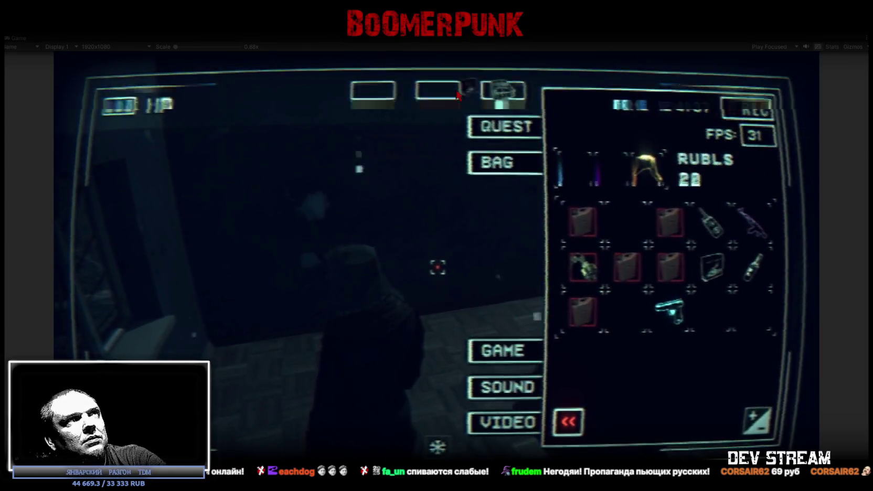
click(457, 95)
key(Tab)
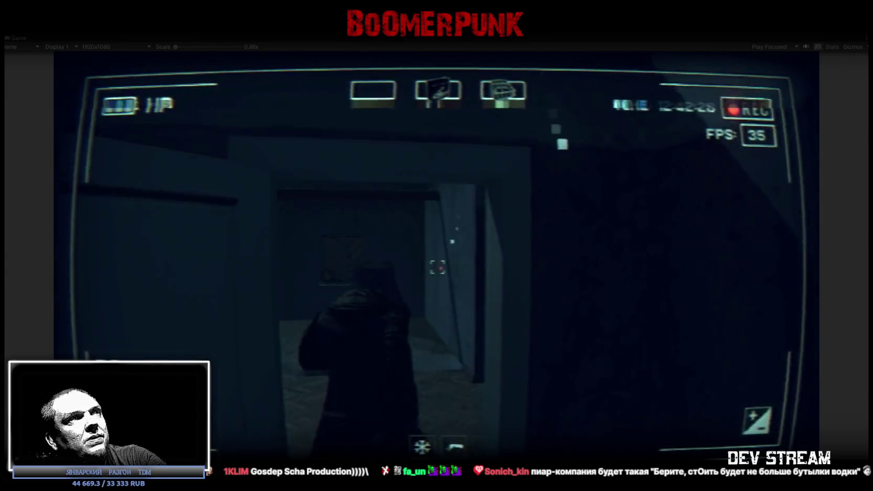
Open the in-game inventory panel and close it again
key(Tab)
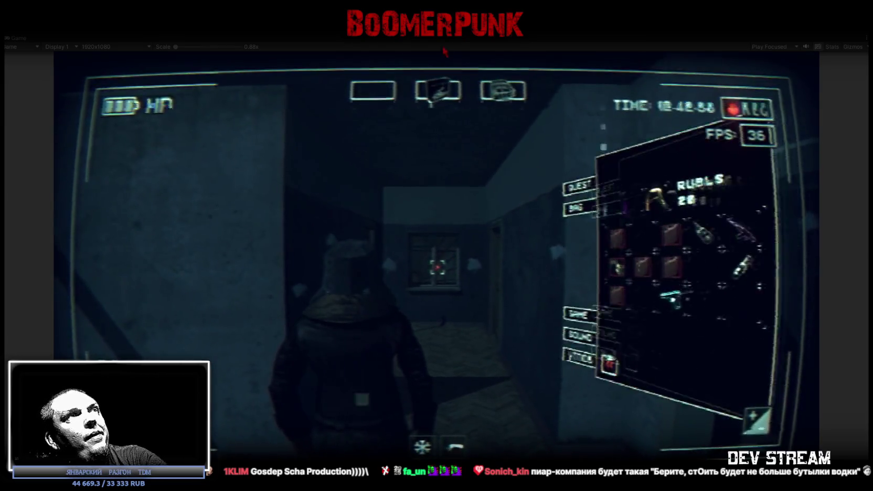
key(Tab)
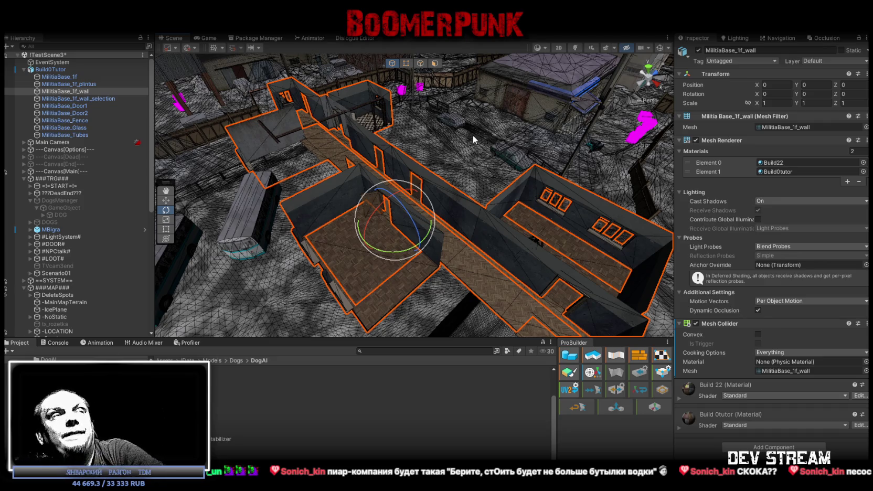
Orbit and fly around the Unity scene to inspect the outlined first-floor walls
alt+drag(473, 135, 509, 196)
mouse_move(510, 196)
right_down()
mouse_move(462, 204)
mouse_move(305, 185)
mouse_move(465, 228)
mouse_move(429, 167)
mouse_move(307, 134)
mouse_move(476, 208)
right_up()
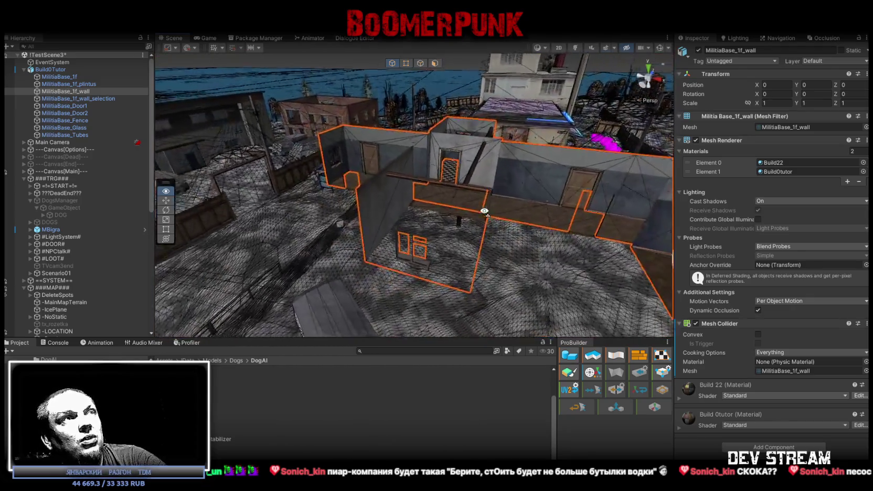
right_drag(476, 209, 472, 209)
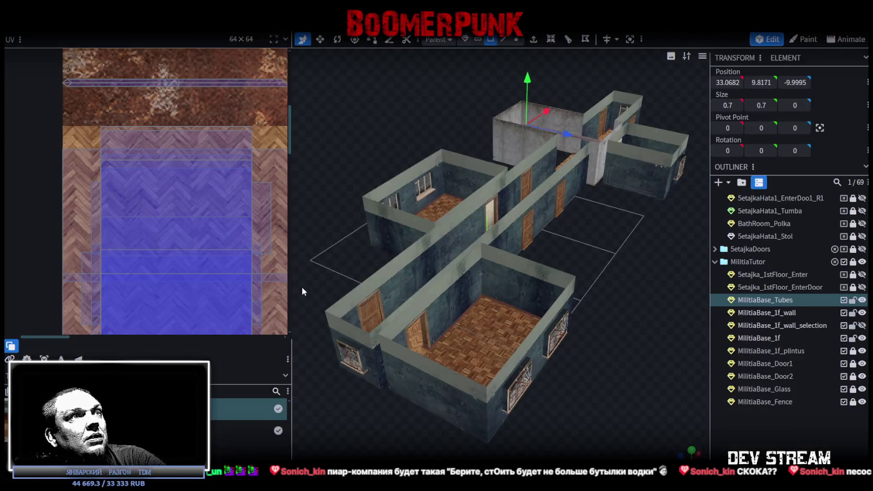
Orbit and zoom the Blockbench model until the corridor runs vertically in view
drag(301, 287, 621, 242)
scroll(541, 297, up, 5)
mouse_move(541, 297)
mouse_down()
mouse_move(552, 321)
mouse_move(408, 326)
mouse_move(636, 264)
mouse_move(544, 288)
mouse_move(503, 194)
mouse_move(519, 48)
mouse_up()
scroll(556, 285, up, 2)
scroll(573, 277, up, 2)
scroll(566, 270, up, 3)
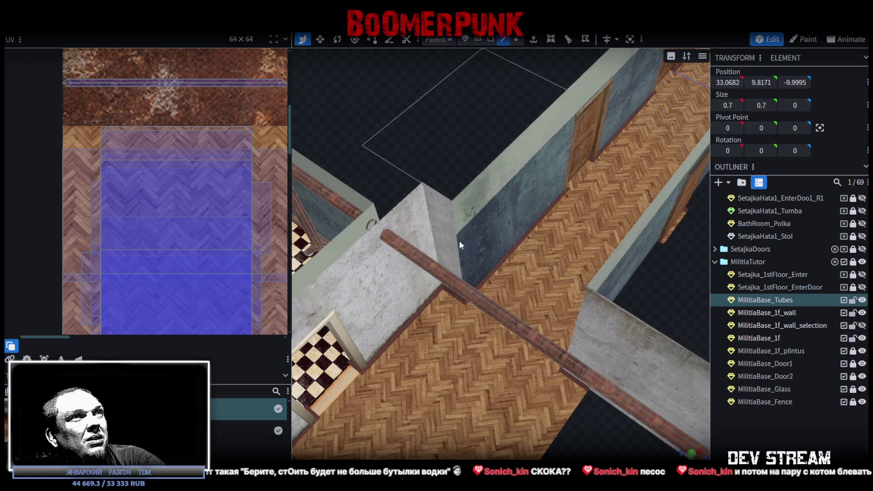
Select the MilitiaBase_1f_wall mesh and the wall face between the two doors
click(458, 239)
mouse_move(460, 238)
mouse_down()
mouse_move(466, 158)
mouse_move(479, 158)
mouse_move(473, 149)
mouse_move(443, 155)
mouse_move(459, 156)
mouse_move(451, 165)
mouse_move(573, 179)
mouse_move(605, 208)
mouse_move(643, 213)
mouse_move(631, 216)
mouse_up()
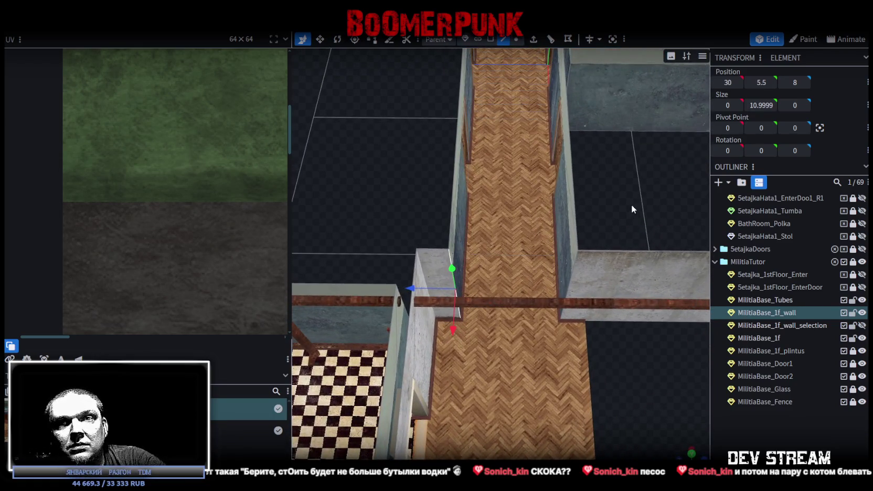
mouse_move(452, 196)
mouse_down()
mouse_move(403, 188)
mouse_move(402, 174)
mouse_move(402, 182)
mouse_move(442, 169)
mouse_move(414, 141)
mouse_move(384, 151)
mouse_move(412, 153)
mouse_move(434, 193)
mouse_move(461, 195)
mouse_move(418, 205)
mouse_move(483, 247)
mouse_move(462, 189)
mouse_move(399, 192)
mouse_up()
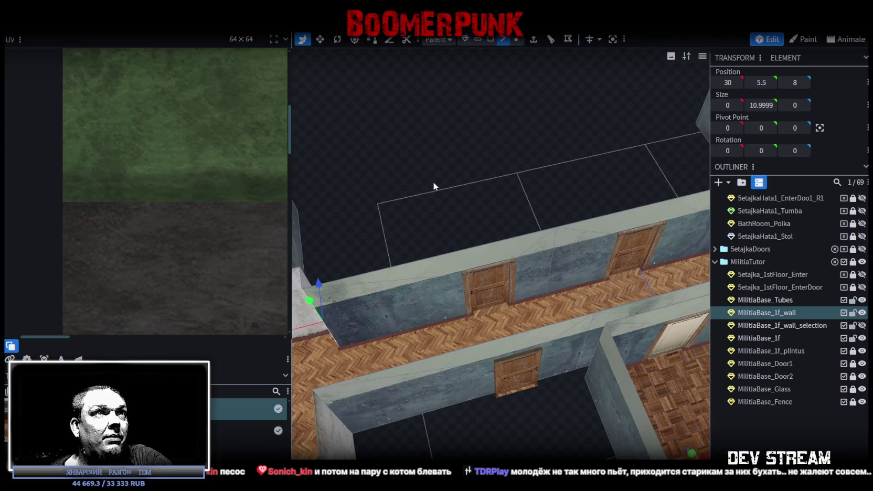
mouse_move(453, 198)
mouse_down()
mouse_move(442, 168)
mouse_move(447, 149)
mouse_move(464, 152)
mouse_move(450, 146)
mouse_move(474, 153)
mouse_move(474, 284)
mouse_move(481, 198)
mouse_move(502, 187)
mouse_move(517, 131)
mouse_up()
click(439, 288)
scroll(499, 189, up, 3)
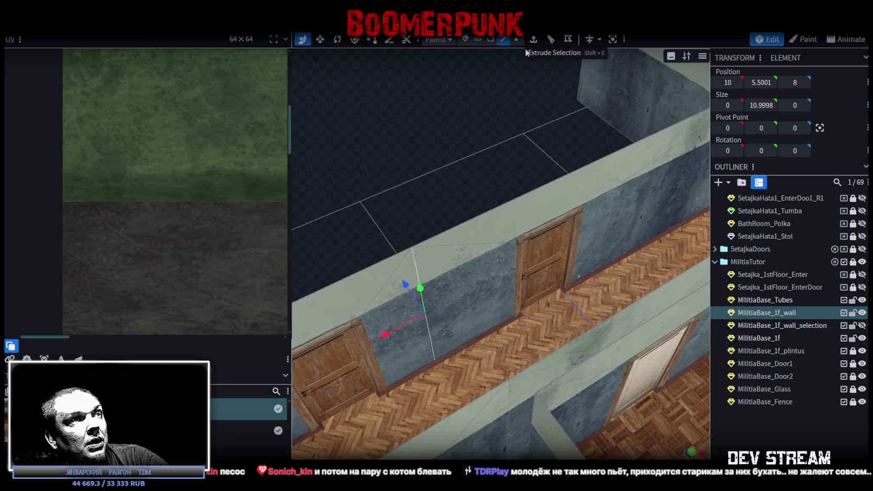
scroll(421, 124, up, 2)
mouse_move(421, 123)
mouse_down()
mouse_move(429, 121)
mouse_move(420, 122)
mouse_up()
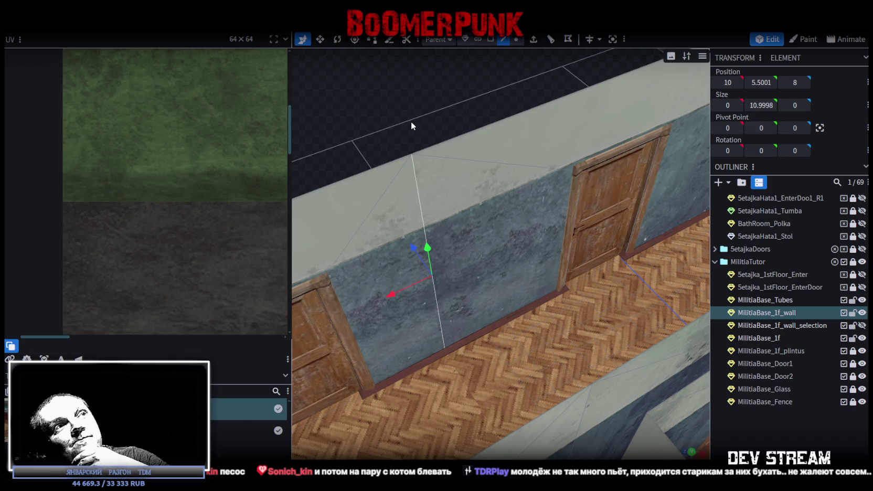
scroll(411, 123, down, 3)
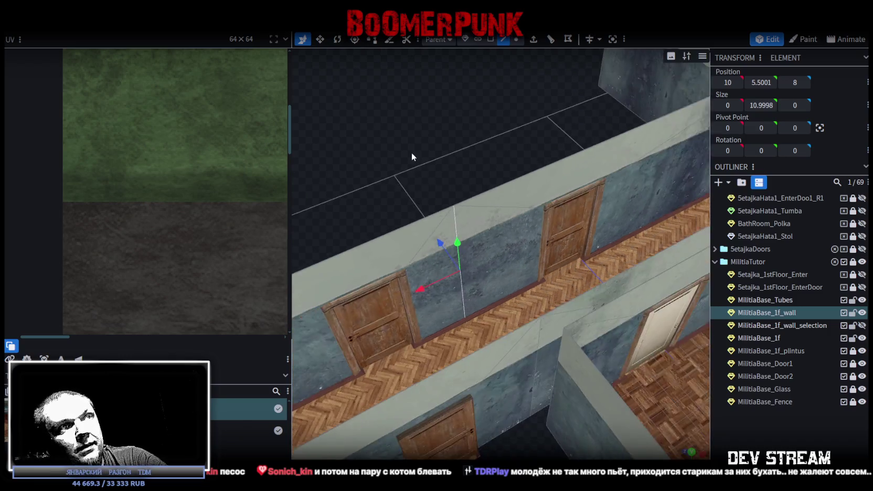
scroll(412, 152, down, 2)
mouse_move(402, 160)
mouse_down()
mouse_move(385, 132)
mouse_move(400, 129)
mouse_move(380, 141)
mouse_move(417, 138)
mouse_move(415, 146)
mouse_move(546, 73)
mouse_up()
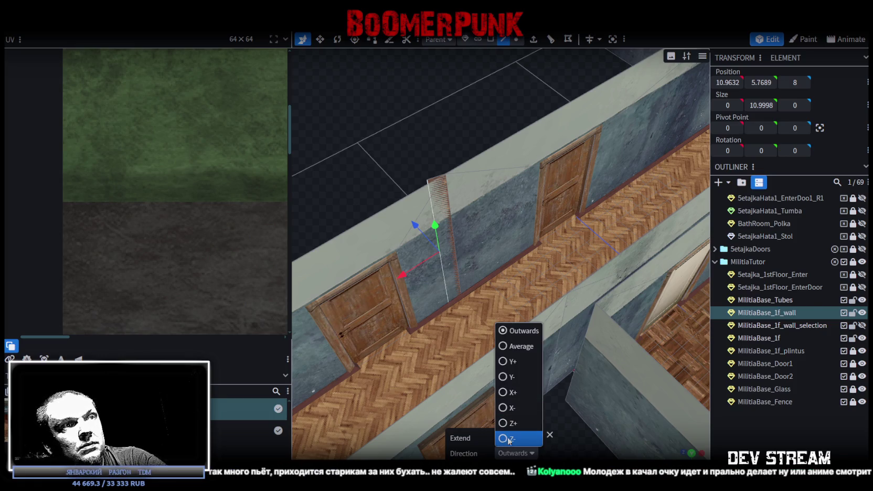
Extrude the strip toward Z- with a distance of 0.5
click(504, 439)
click(504, 437)
click(505, 438)
mouse_move(412, 152)
mouse_down()
mouse_move(441, 169)
mouse_move(378, 174)
mouse_move(408, 167)
mouse_up()
scroll(377, 168, up, 3)
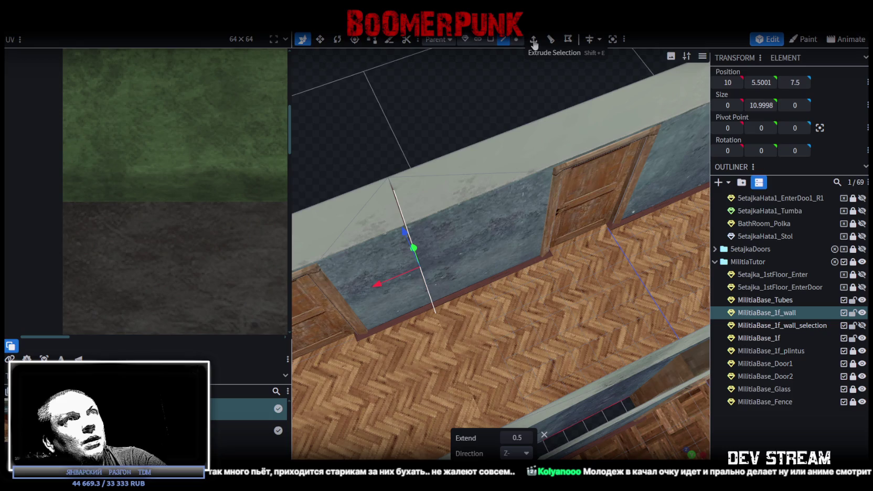
Extrude the selection again toward X-
click(534, 45)
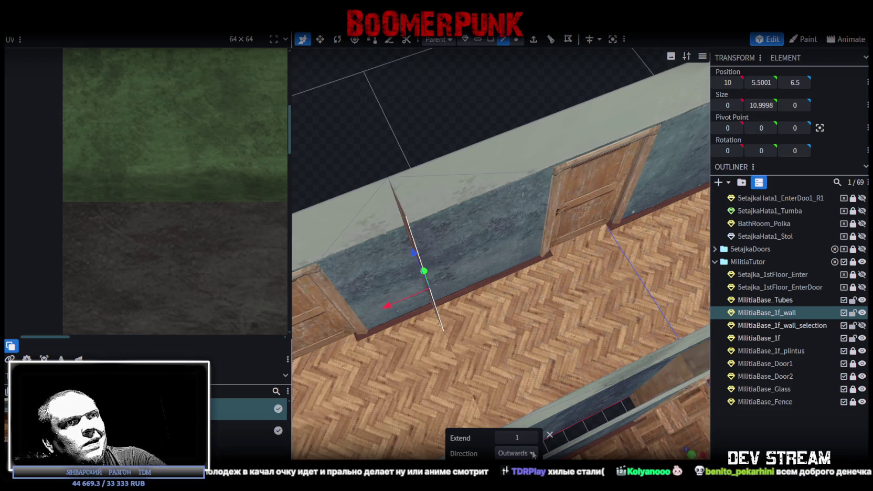
click(533, 454)
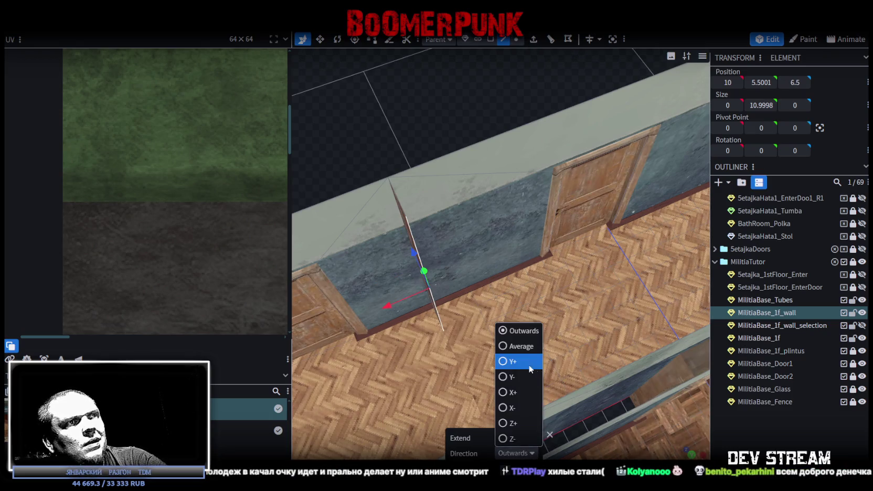
click(507, 407)
drag(442, 135, 468, 119)
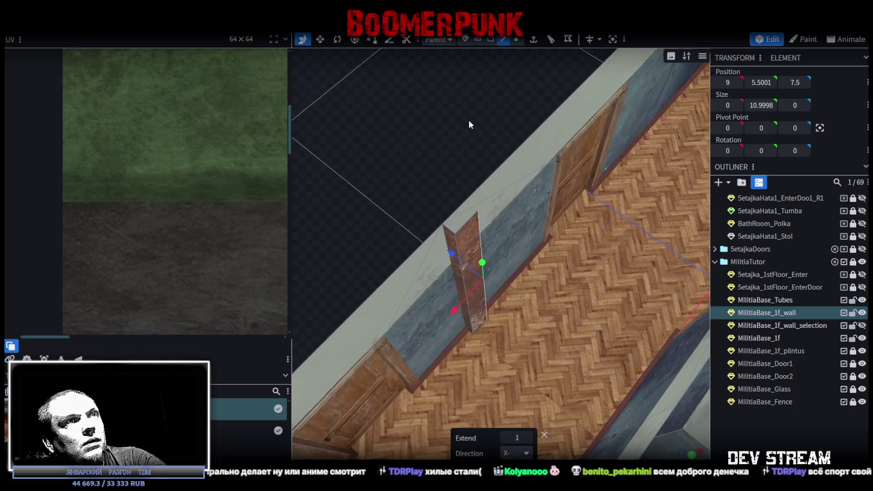
Extrude once more toward Z+ with a shorter distance to close the pillar
click(535, 41)
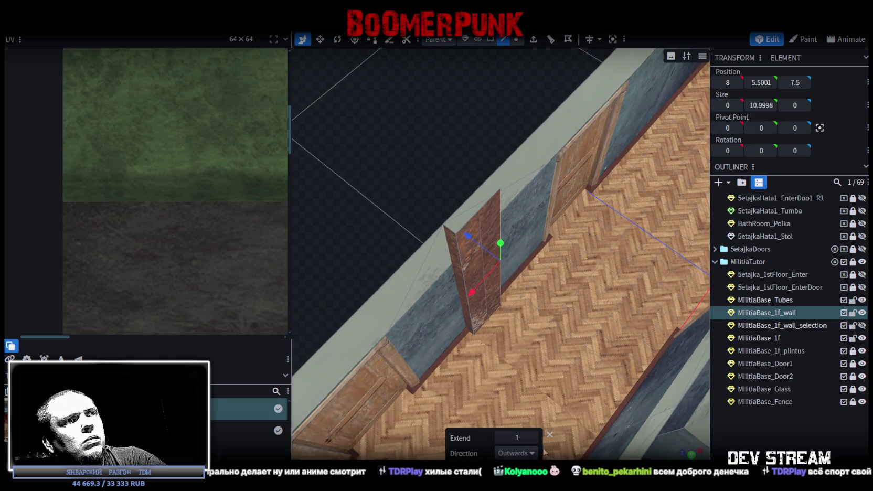
click(532, 454)
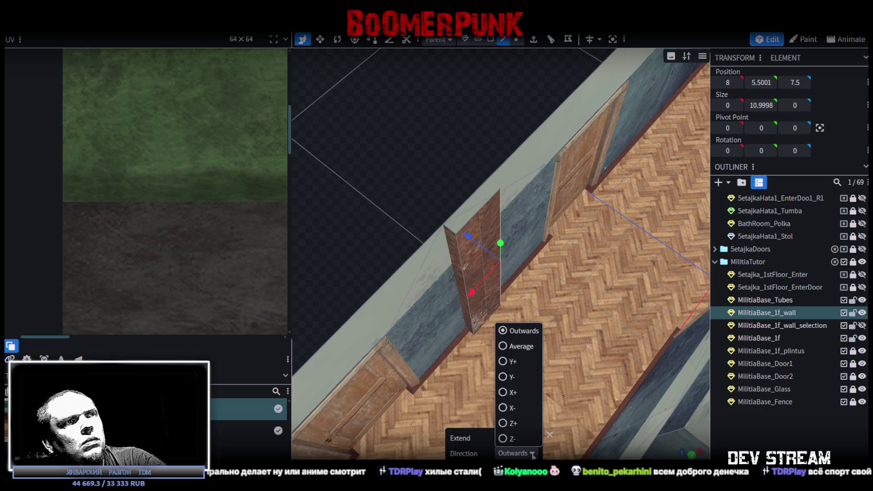
click(507, 421)
click(505, 438)
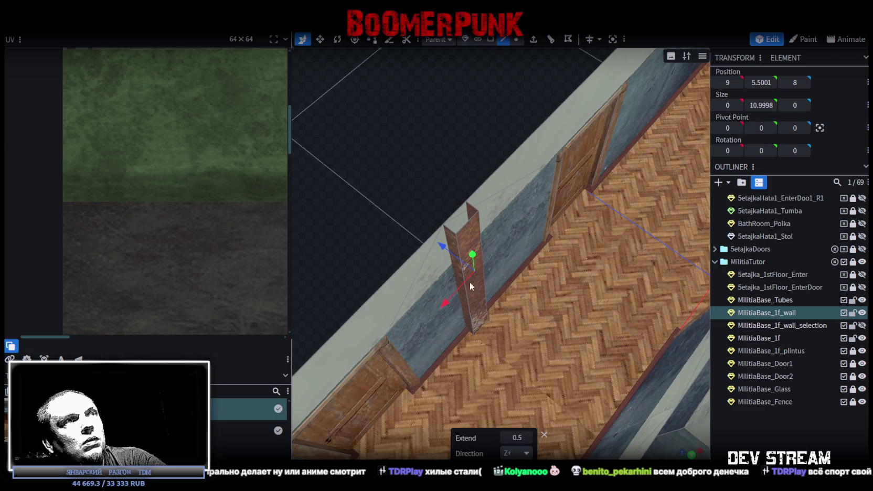
middle_drag(469, 282, 509, 137)
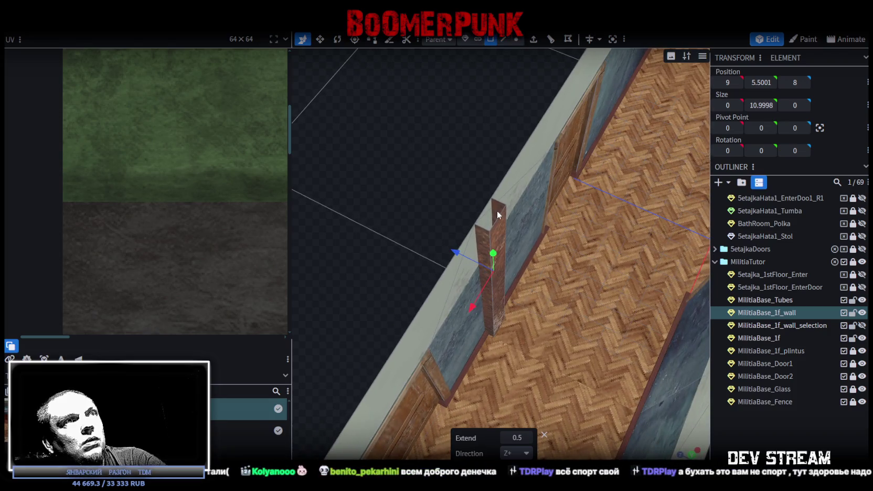
Remap the pillar's side and front face UVs onto another texture area, at 25.6875, 0
click(497, 214)
scroll(207, 218, down, 5)
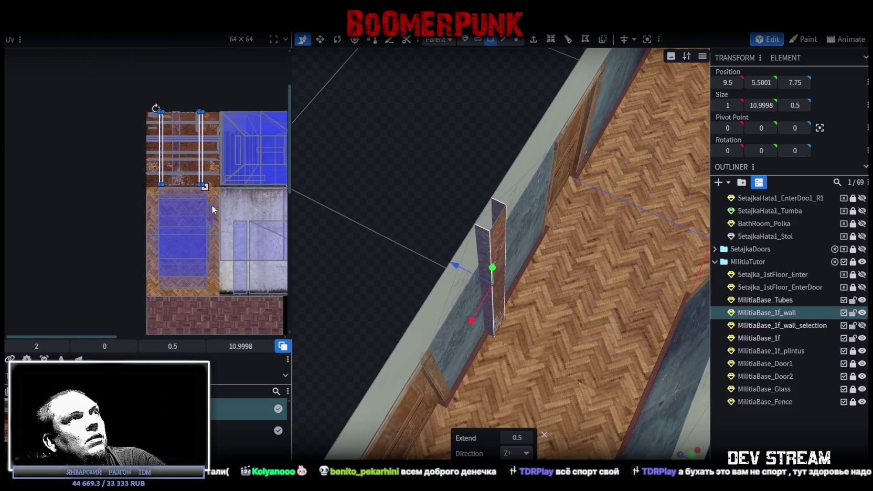
scroll(176, 219, up, 2)
middle_drag(176, 220, 127, 190)
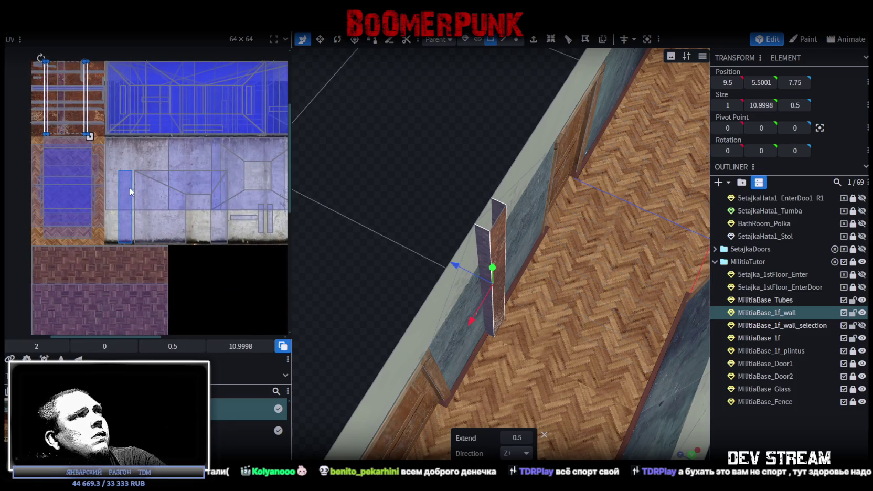
drag(88, 109, 233, 97)
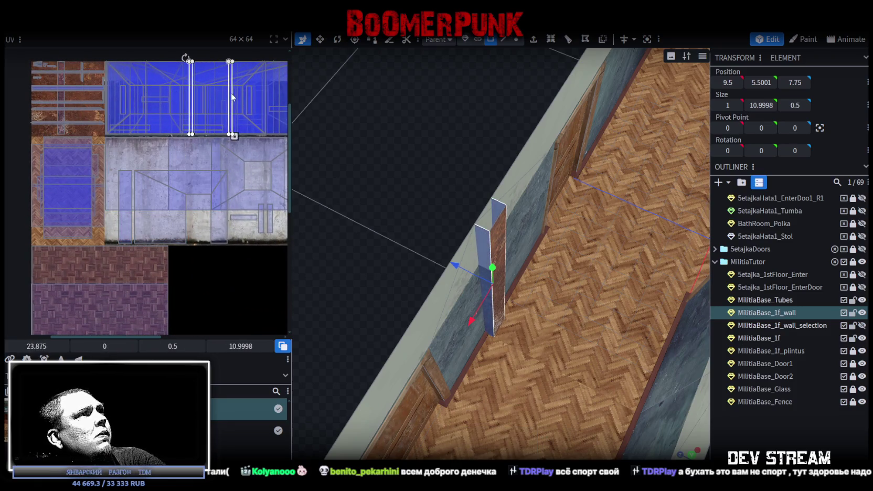
click(498, 244)
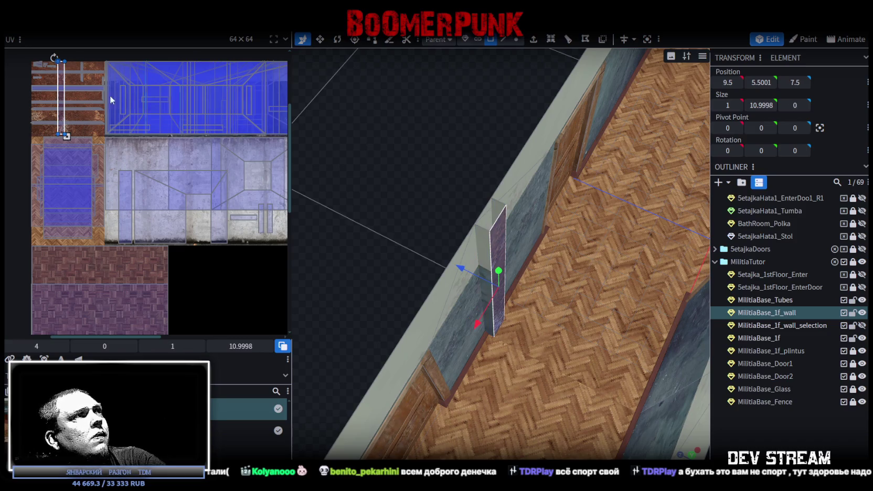
drag(59, 111, 201, 93)
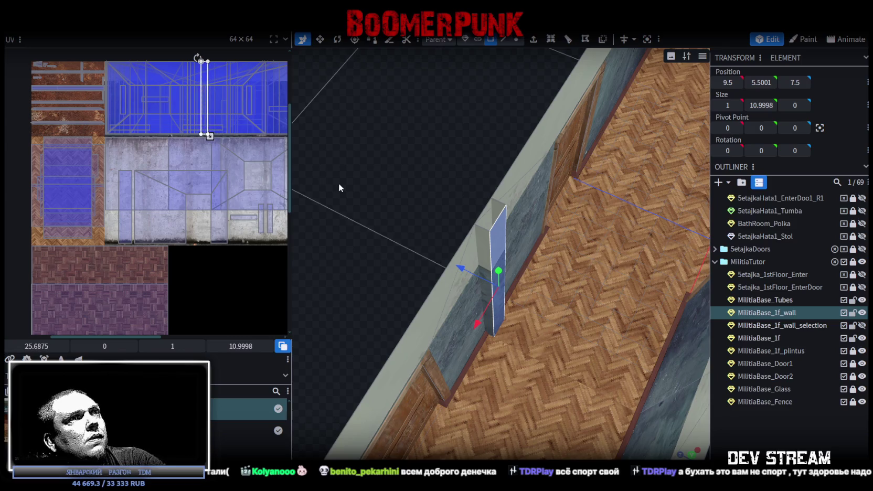
drag(338, 187, 472, 159)
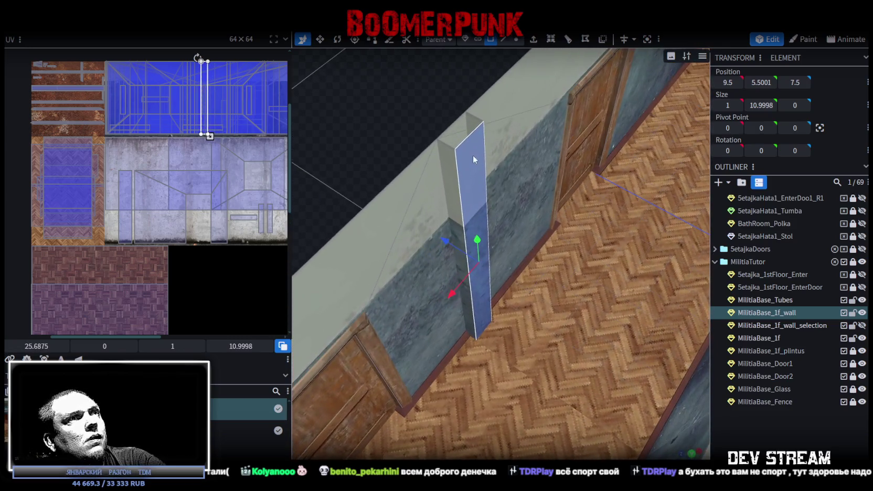
Select the pillar's left and right faces, then copy and paste them as mesh geometry
key(z)
key(z)
key(z)
key(z)
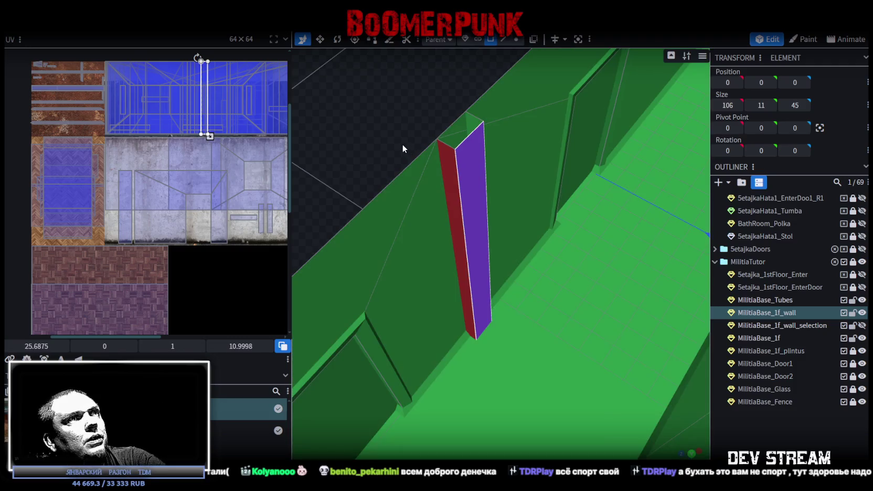
click(452, 182)
shift+click(474, 139)
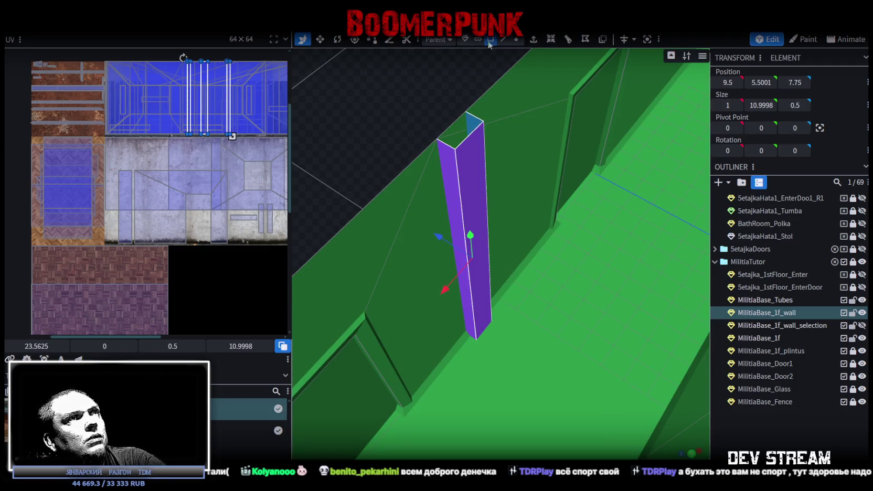
scroll(397, 194, down, 3)
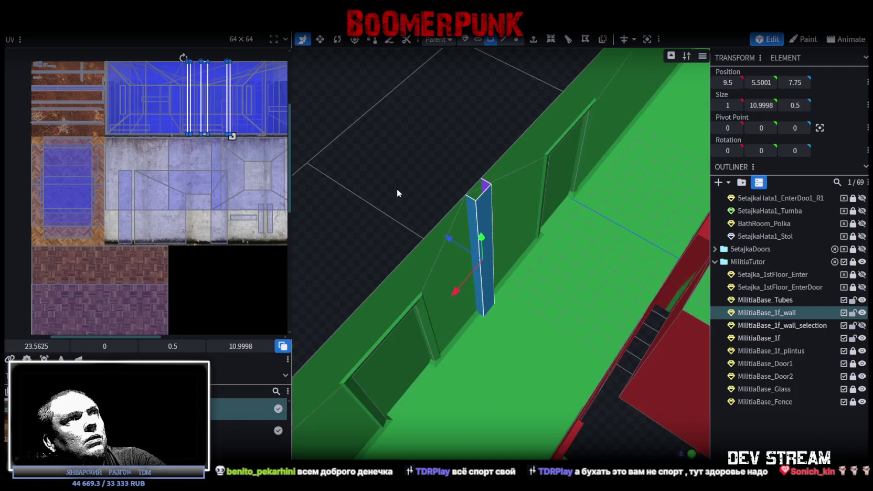
mouse_move(430, 184)
mouse_down()
mouse_move(337, 159)
mouse_move(398, 152)
mouse_up()
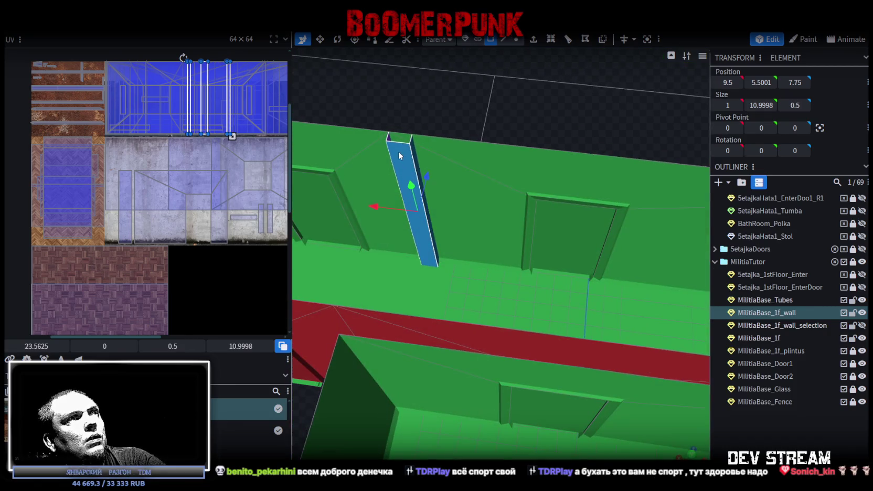
right_click(398, 152)
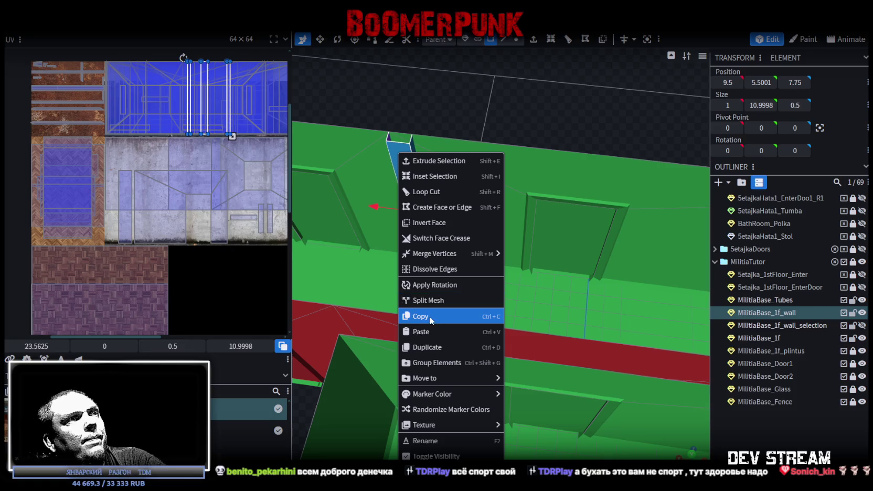
click(449, 317)
right_click(401, 152)
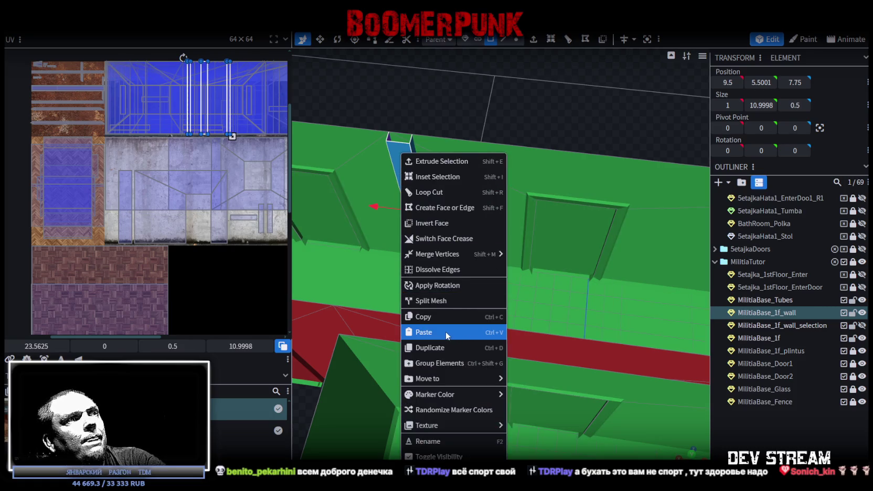
click(445, 331)
click(475, 338)
Move the copy along X to -14.5, merge overlapping vertices, and shift its UV to 19.0625
mouse_move(398, 224)
mouse_down()
mouse_move(627, 165)
mouse_move(474, 137)
mouse_move(491, 207)
mouse_move(489, 160)
mouse_up()
drag(393, 203, 456, 206)
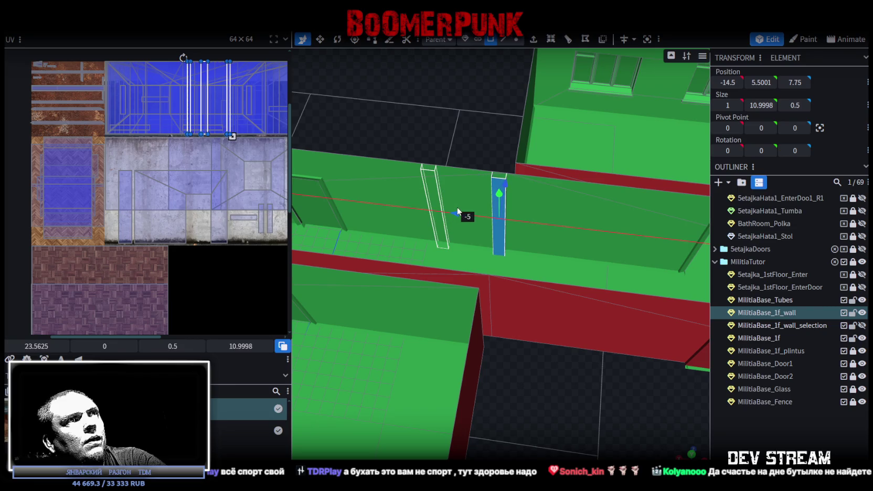
click(404, 121)
mouse_move(408, 138)
mouse_down()
mouse_move(470, 126)
mouse_move(433, 220)
mouse_up()
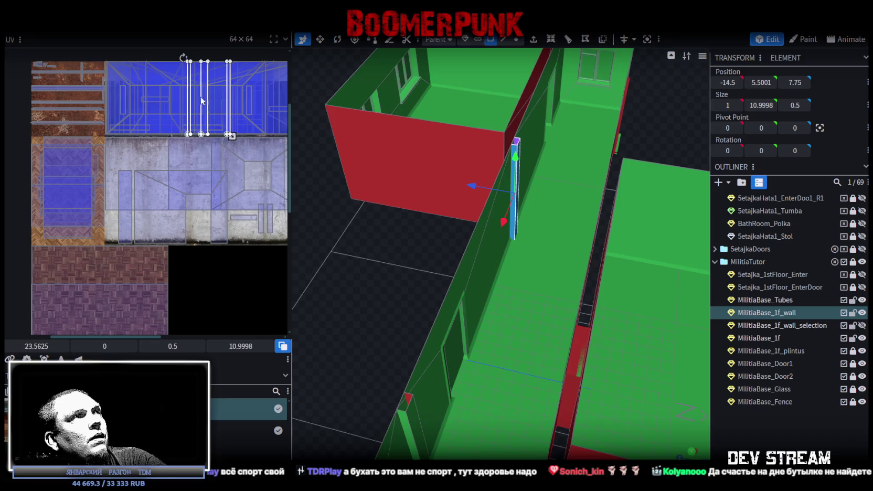
drag(203, 100, 134, 87)
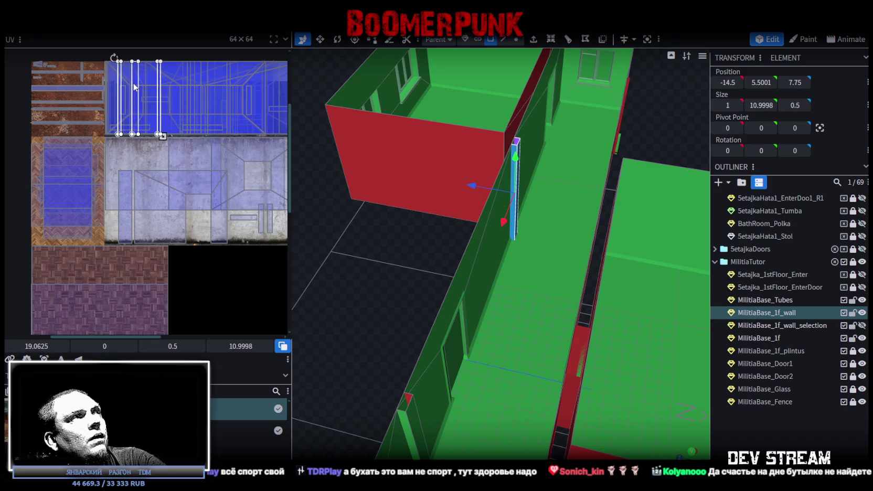
drag(355, 156, 417, 241)
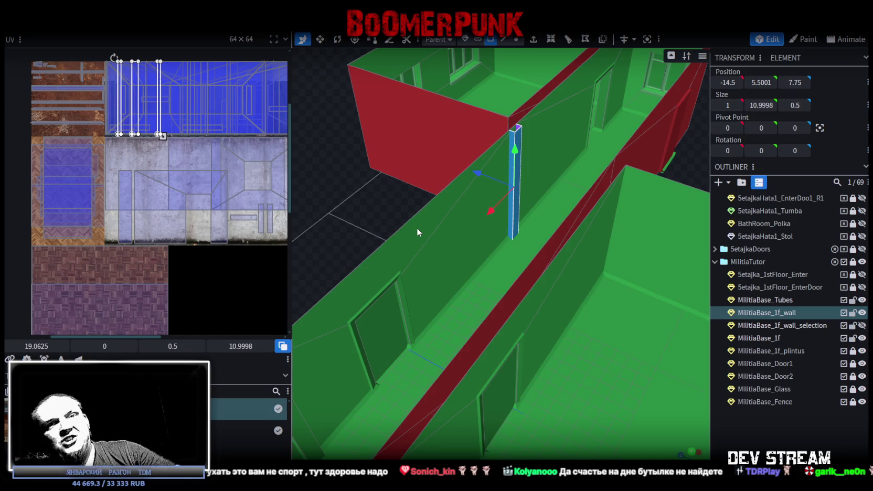
Select another pillar along the wall, copy its faces and paste them as mesh geometry
scroll(422, 213, down, 5)
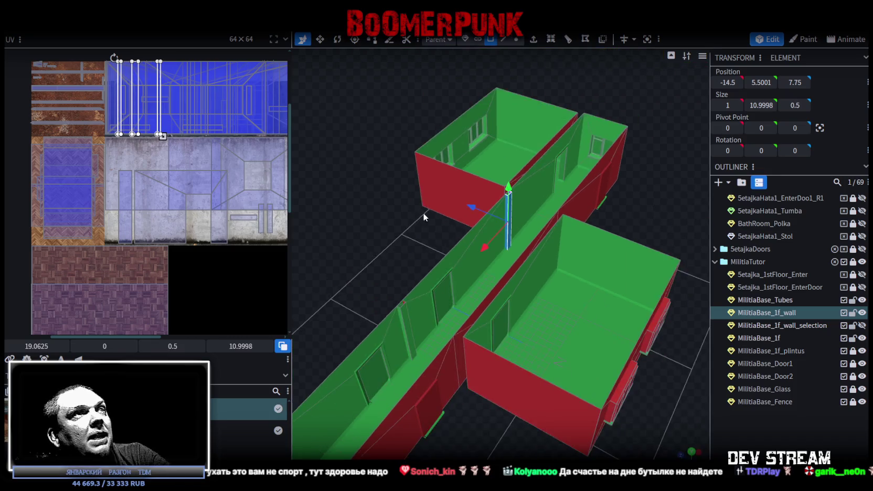
drag(423, 213, 354, 215)
scroll(537, 210, up, 5)
drag(537, 210, 436, 207)
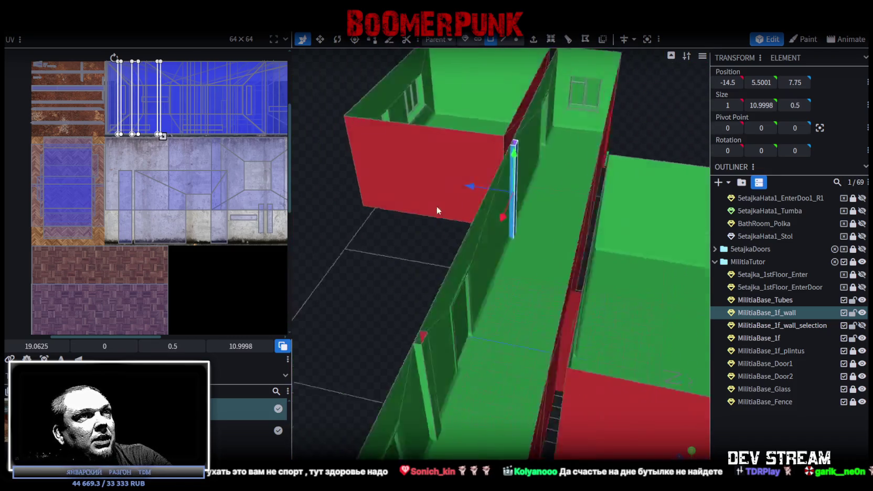
scroll(414, 252, up, 5)
ctrl+click(382, 287)
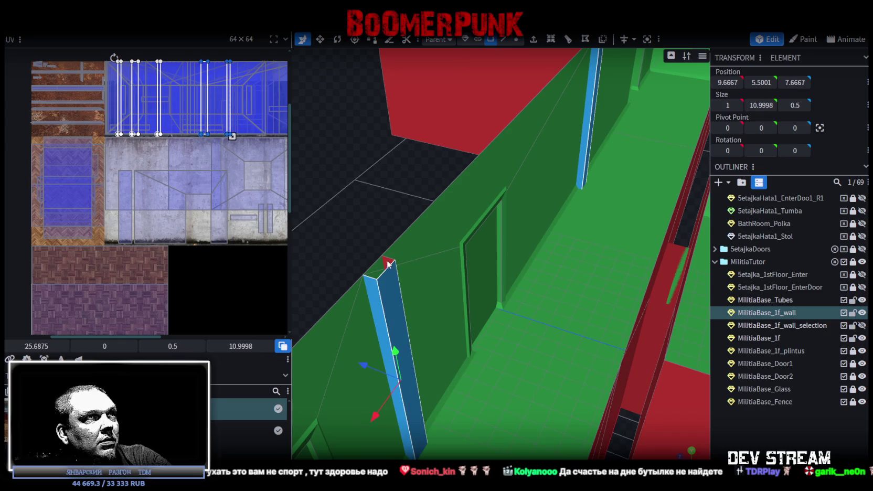
right_click(389, 288)
click(405, 316)
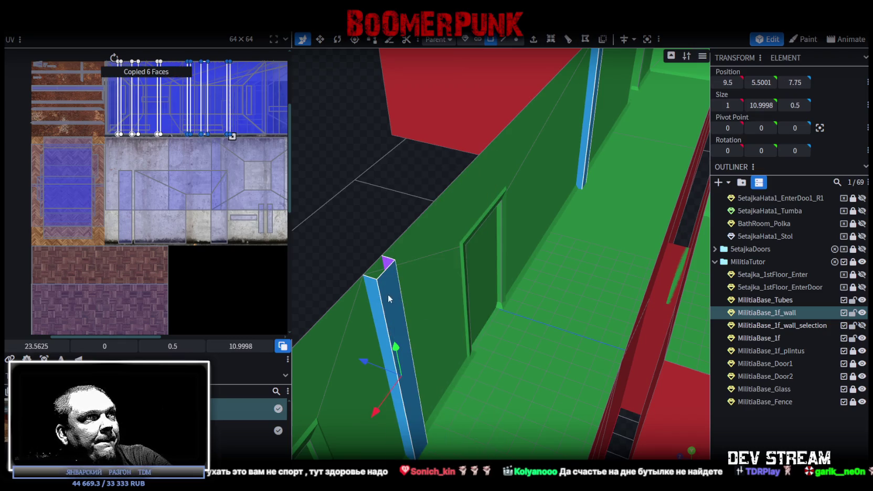
right_click(390, 293)
click(435, 332)
click(475, 339)
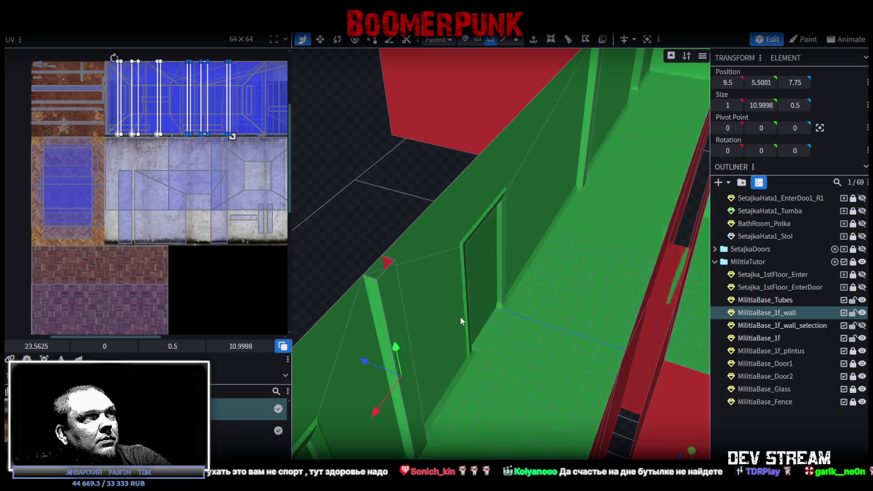
Mirror the pasted pillar along Z so it stands further along the corridor wall
scroll(371, 104, down, 5)
right_click(115, 55)
mouse_move(129, 52)
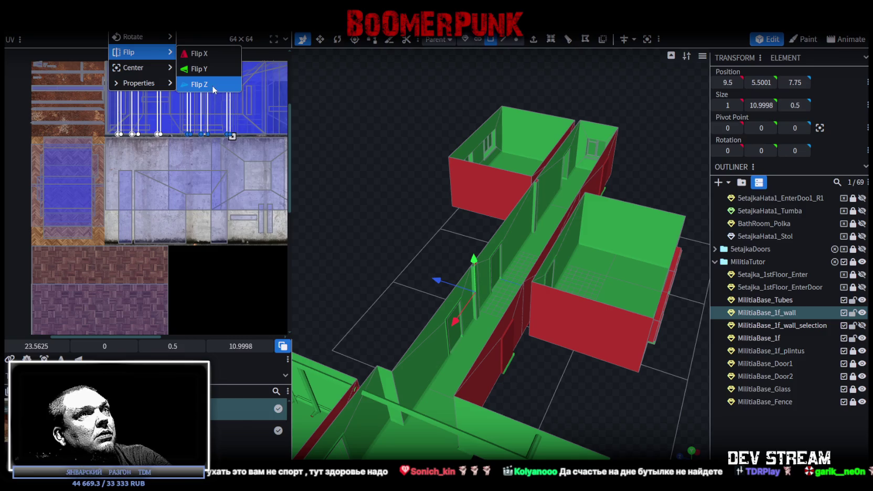
click(212, 84)
mouse_move(423, 209)
mouse_down()
mouse_move(445, 217)
mouse_move(404, 268)
mouse_move(429, 279)
mouse_move(438, 259)
mouse_up()
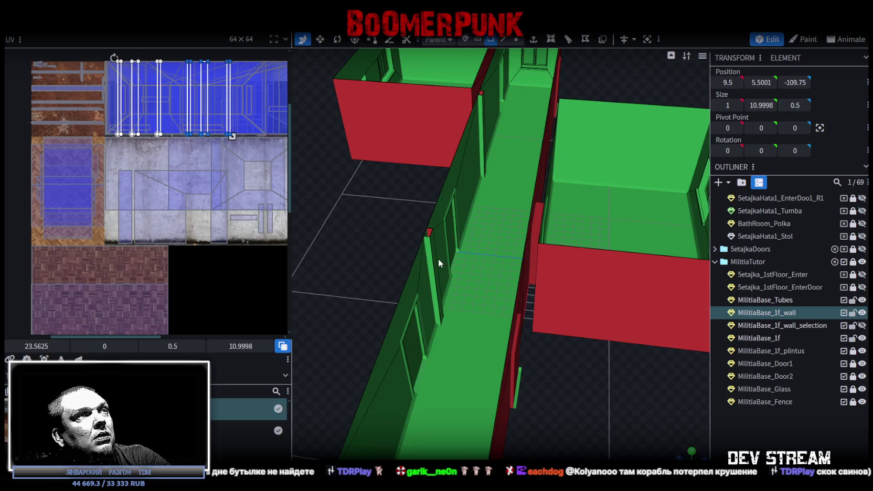
click(431, 250)
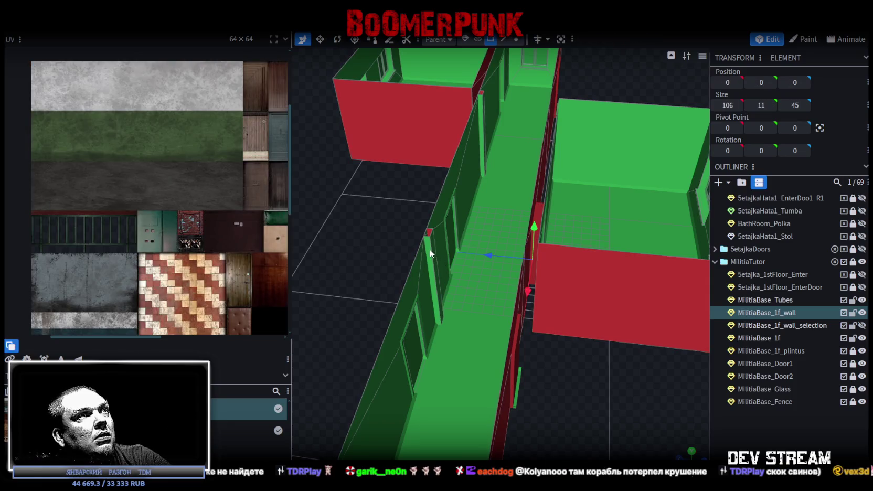
Paste the pillar into the wall mesh as mesh geometry and select the thin green pillar
right_click(431, 254)
click(466, 331)
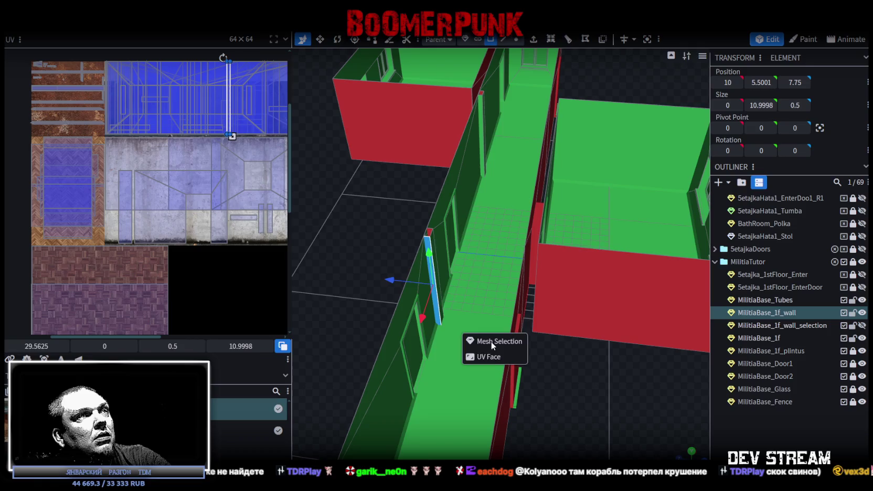
click(490, 343)
drag(471, 283, 469, 270)
click(468, 264)
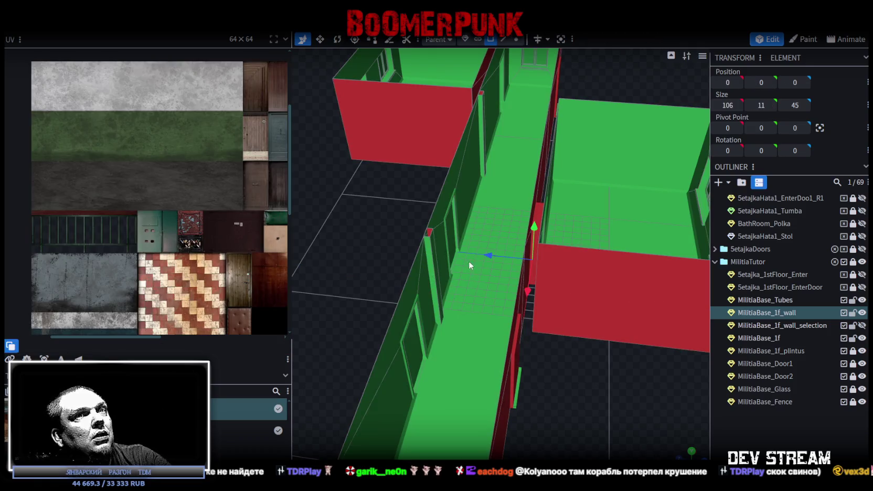
right_drag(469, 264, 397, 247)
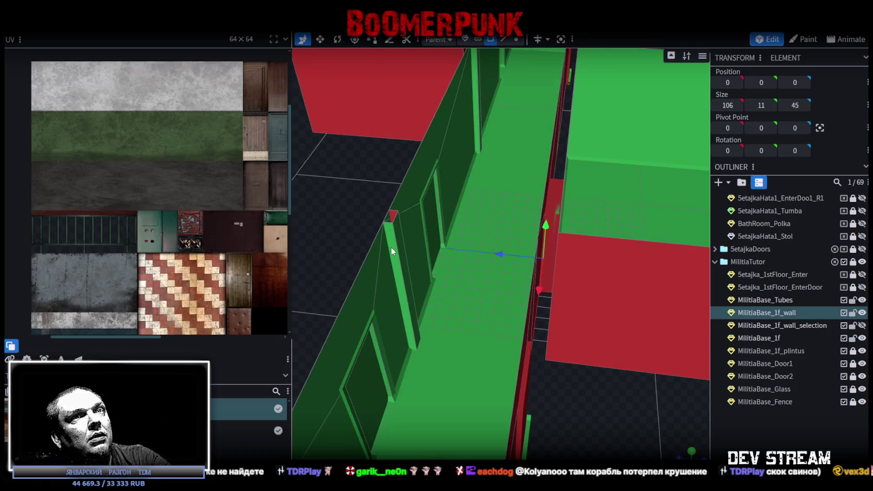
click(391, 248)
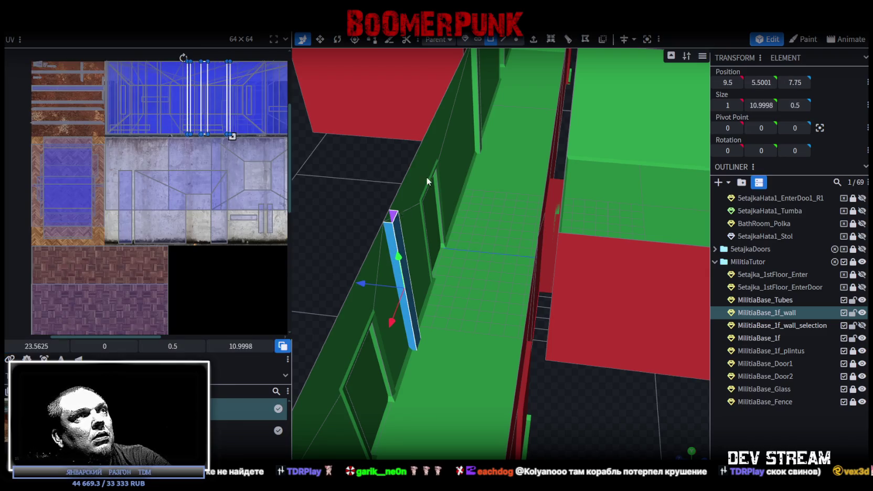
drag(426, 181, 457, 322)
scroll(497, 220, up, 3)
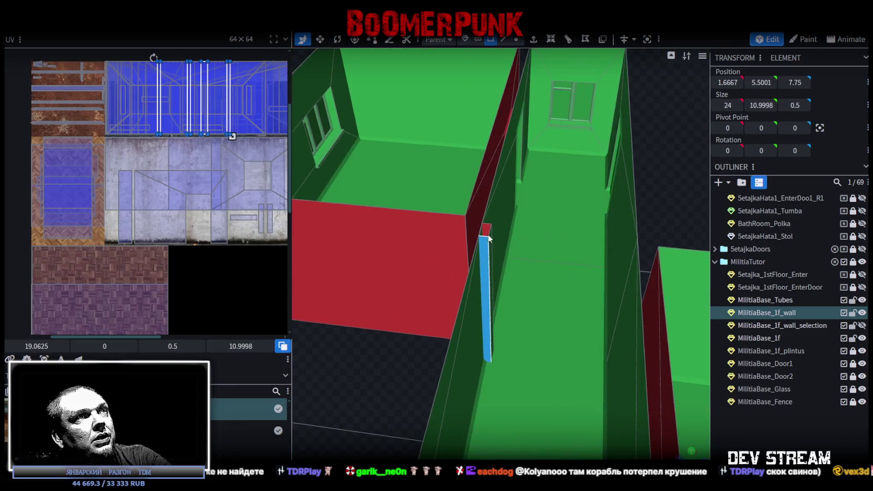
Copy and paste the pillar as mesh, slide it 3 units along Z, and flip it across Z
right_click(490, 238)
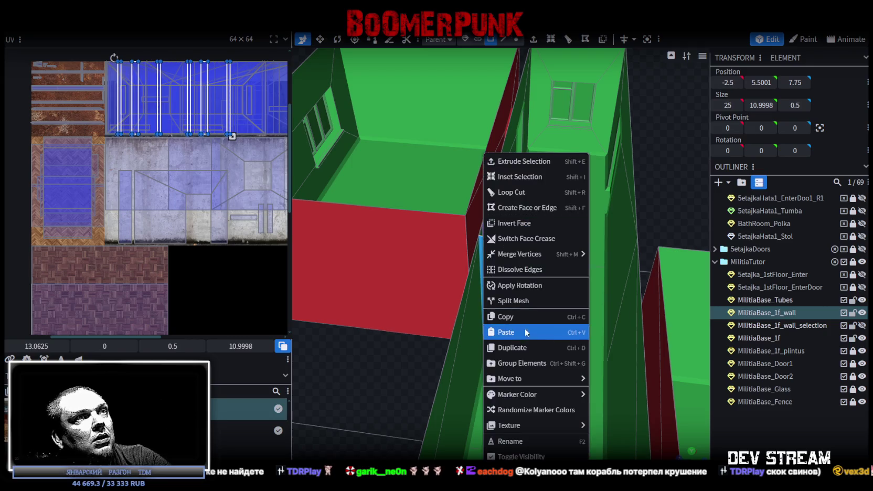
click(512, 318)
right_click(479, 250)
click(515, 333)
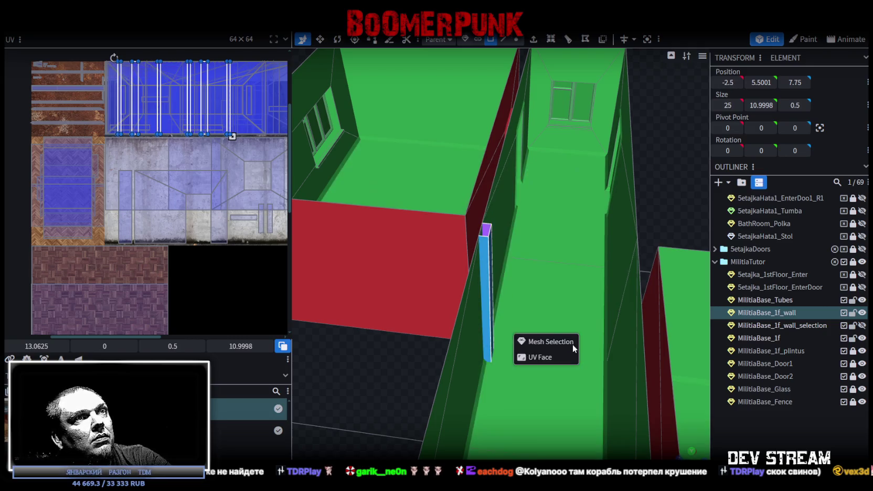
click(559, 343)
scroll(463, 380, down, 5)
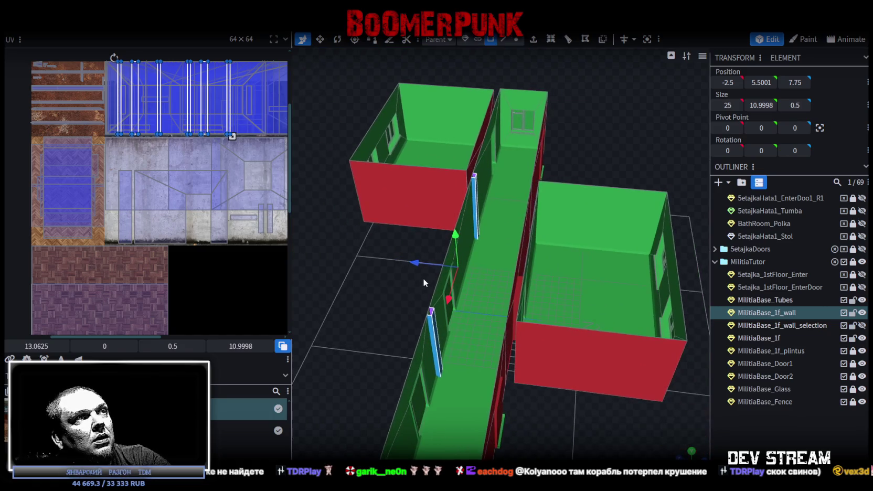
drag(416, 267, 438, 266)
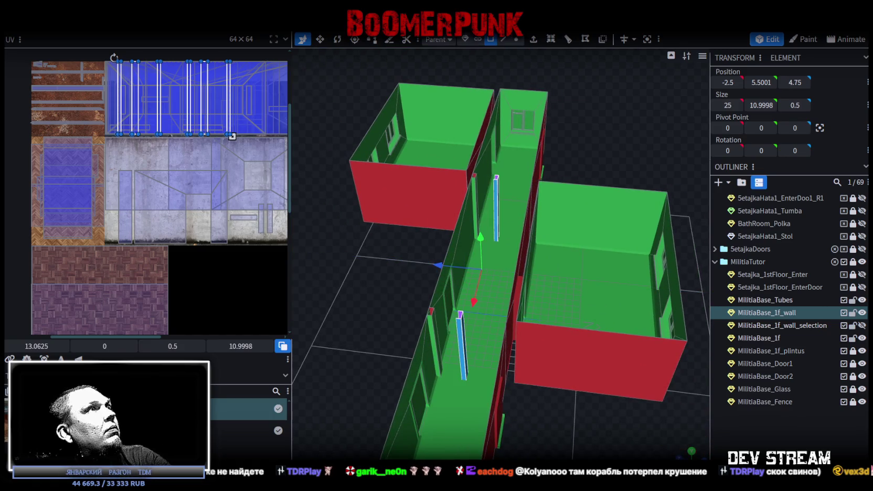
right_click(108, 32)
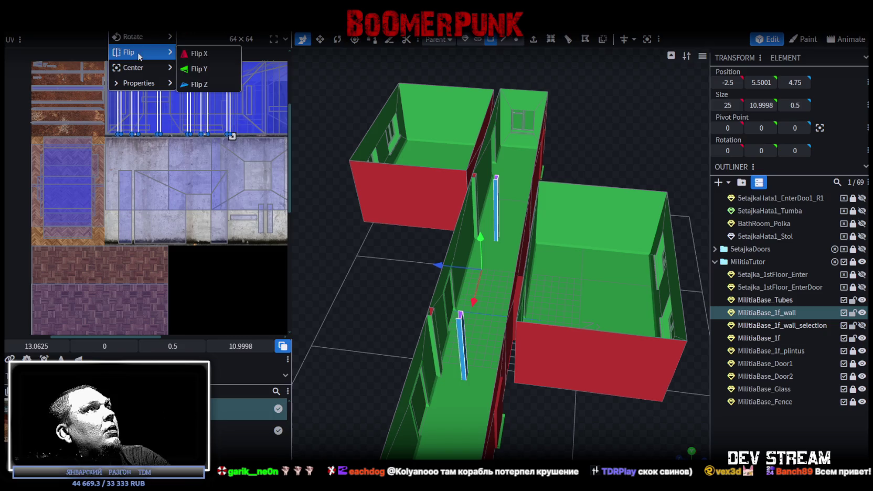
click(216, 80)
Move the pillars onto the middle wall, merge 4 overlapping vertices, and shift their UVs to 36.5625
scroll(533, 307, up, 3)
scroll(532, 268, up, 2)
mouse_move(520, 272)
mouse_down()
mouse_move(472, 264)
mouse_move(480, 260)
mouse_up()
click(428, 108)
scroll(174, 200, right, 3)
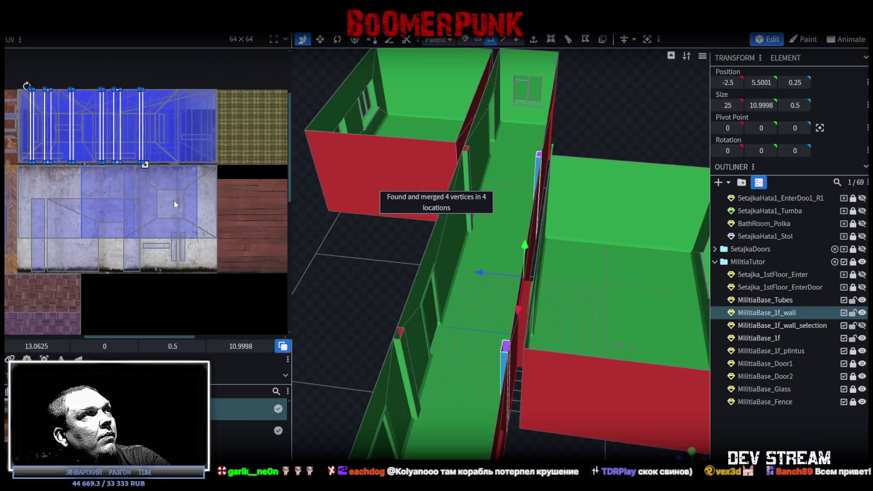
scroll(121, 126, up, 1)
drag(125, 121, 196, 117)
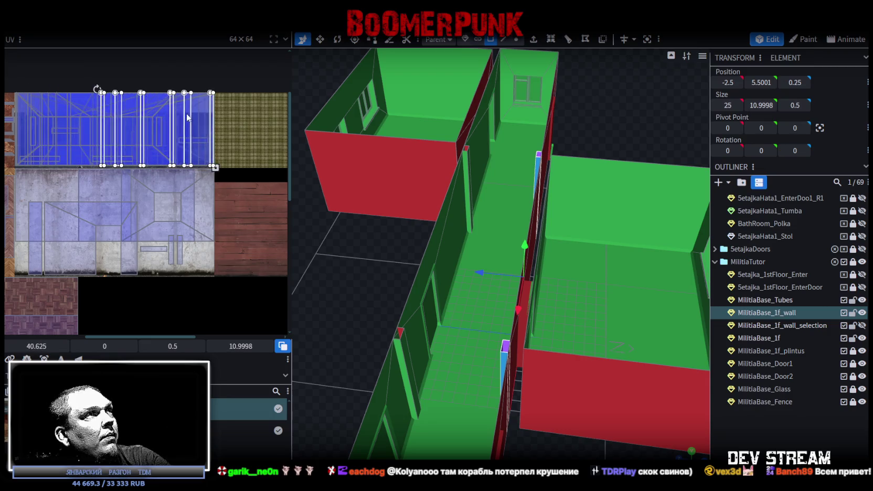
click(794, 431)
scroll(392, 344, down, 3)
mouse_move(392, 344)
mouse_down()
mouse_move(481, 347)
mouse_move(595, 401)
mouse_move(547, 383)
mouse_move(636, 382)
mouse_move(554, 371)
mouse_move(532, 389)
mouse_move(603, 388)
mouse_move(469, 385)
mouse_move(488, 406)
mouse_move(502, 393)
mouse_move(476, 376)
mouse_move(551, 384)
mouse_move(409, 248)
mouse_up()
scroll(547, 384, up, 2)
Select the thin pillar faces on the wall mesh
scroll(627, 377, down, 3)
click(402, 241)
click(402, 229)
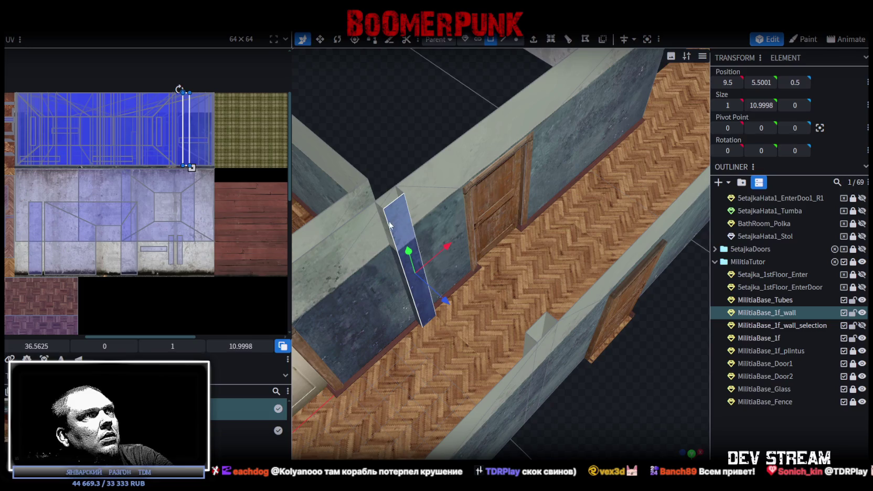
shift+click(386, 229)
shift+click(400, 197)
mouse_move(400, 197)
mouse_down()
mouse_move(525, 364)
mouse_move(581, 372)
mouse_up()
shift+click(588, 336)
mouse_move(588, 335)
mouse_down()
mouse_move(636, 403)
mouse_move(557, 374)
mouse_move(532, 401)
mouse_up()
scroll(530, 399, up, 5)
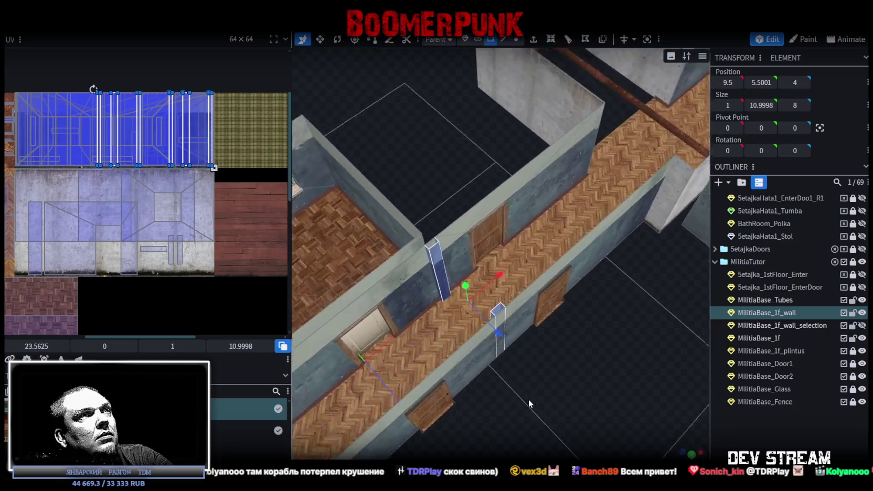
Duplicate the pillar faces as mesh along X, merge overlapping vertices, and slide their UVs left
right_click(426, 254)
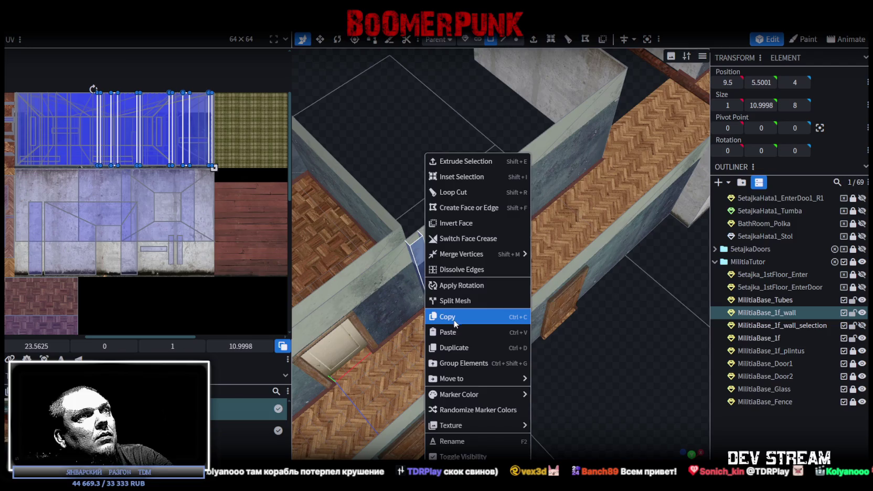
click(450, 317)
right_click(426, 270)
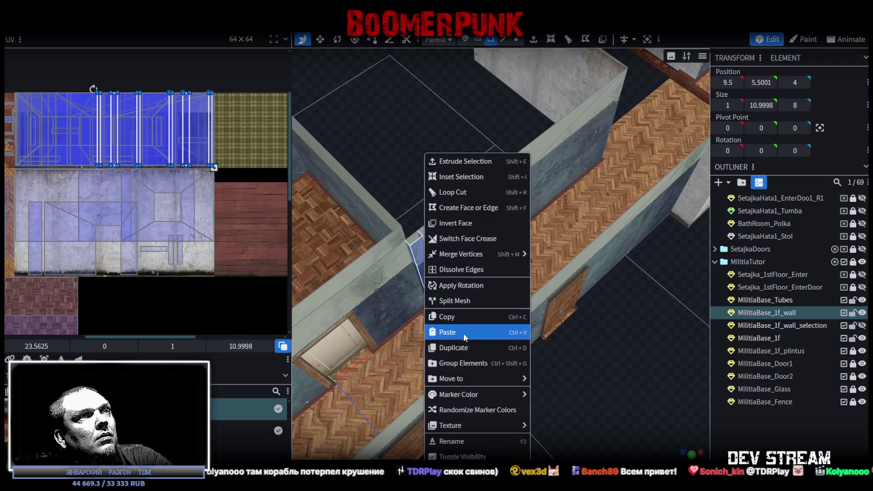
click(498, 331)
click(500, 347)
drag(527, 443, 488, 315)
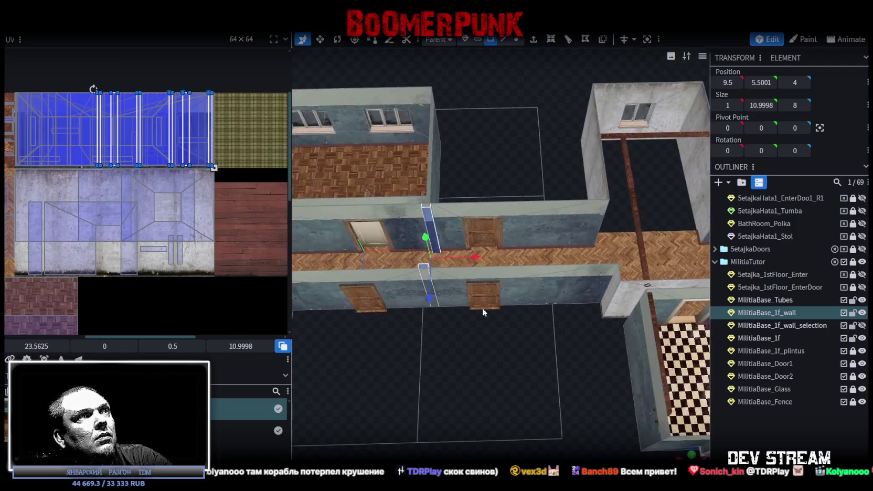
mouse_move(480, 261)
mouse_down()
mouse_move(554, 271)
mouse_move(643, 264)
mouse_up()
click(406, 126)
drag(446, 312, 408, 242)
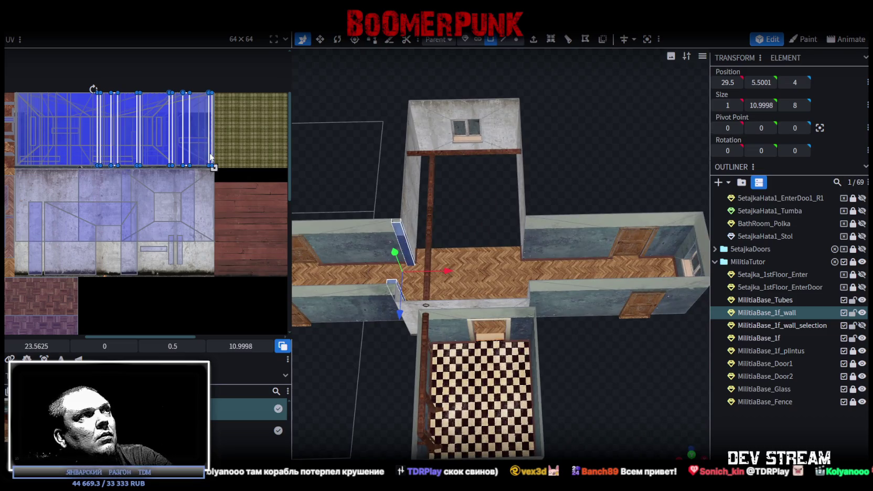
mouse_move(182, 144)
mouse_down()
mouse_move(121, 128)
mouse_move(131, 128)
mouse_up()
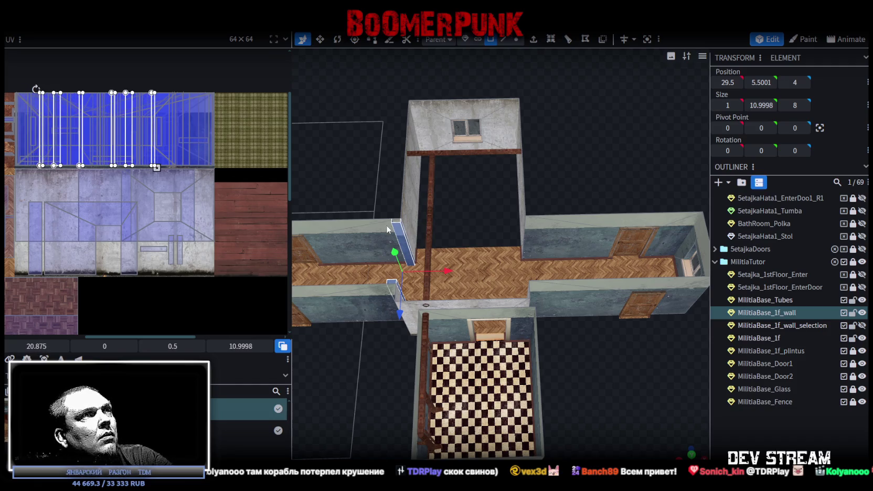
Try pasting the pillar faces as a separate element, then undo it
right_click(396, 229)
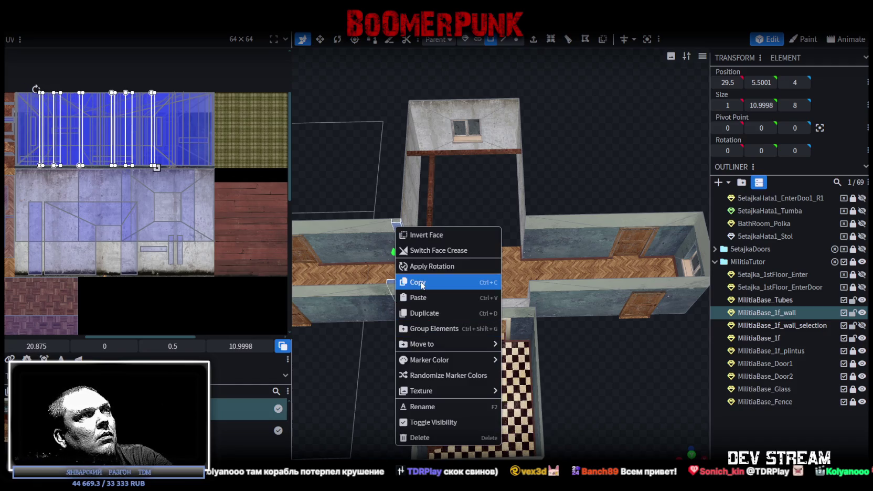
click(419, 287)
right_click(398, 234)
click(455, 312)
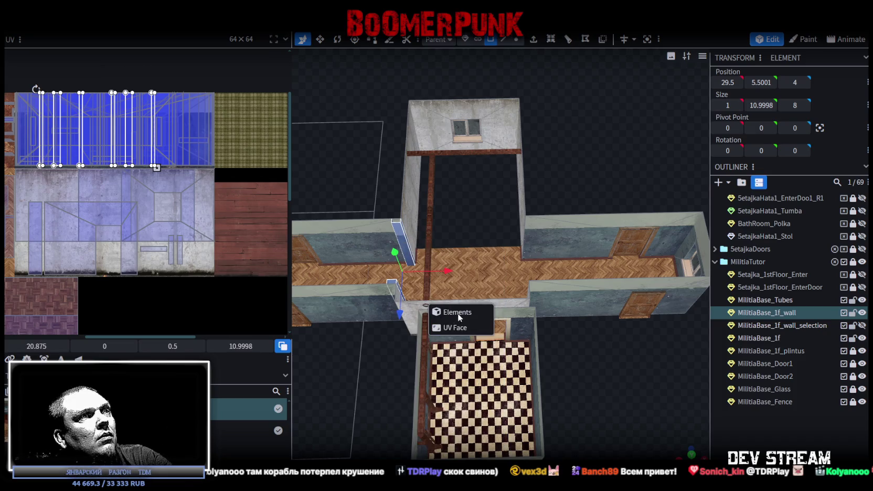
click(459, 311)
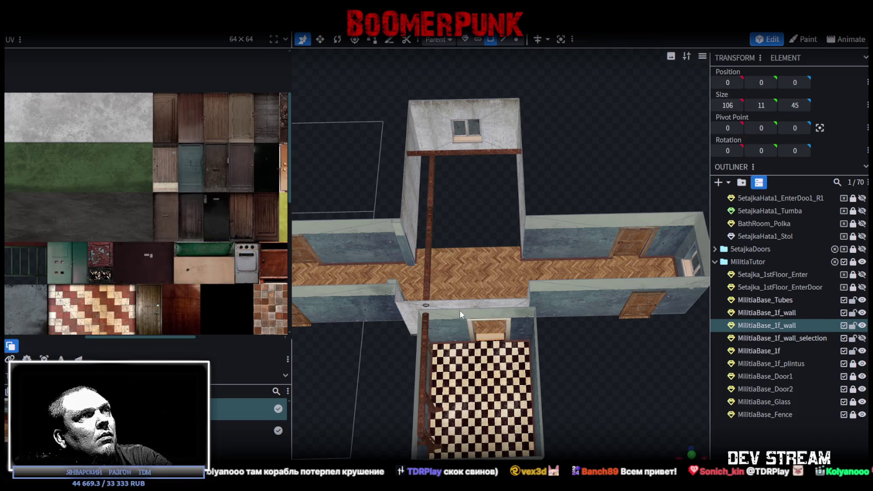
click(398, 232)
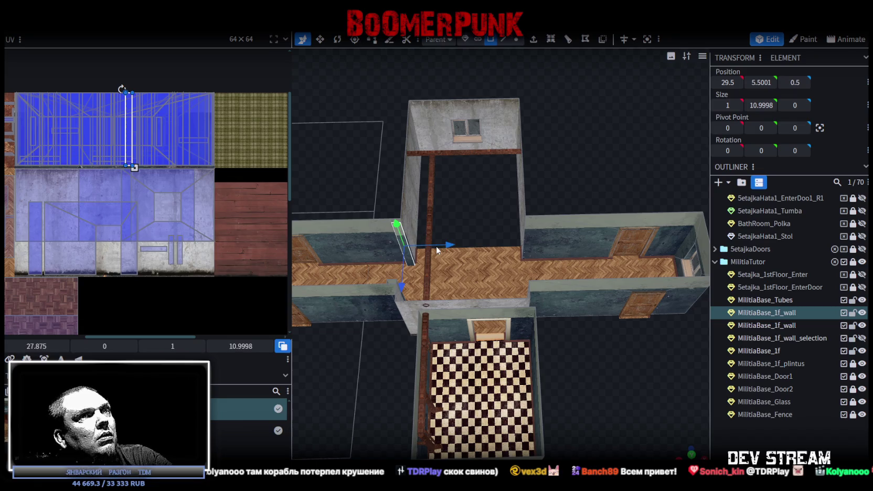
key(ctrl+z)
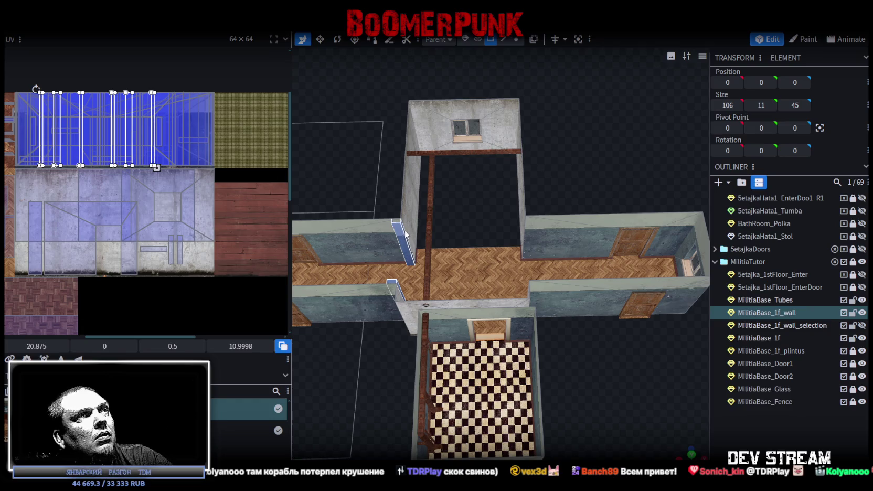
Select the wall end faces on either side of the corridor opening
scroll(409, 289, down, 3)
mouse_move(402, 341)
mouse_down()
mouse_move(438, 238)
mouse_move(541, 237)
mouse_up()
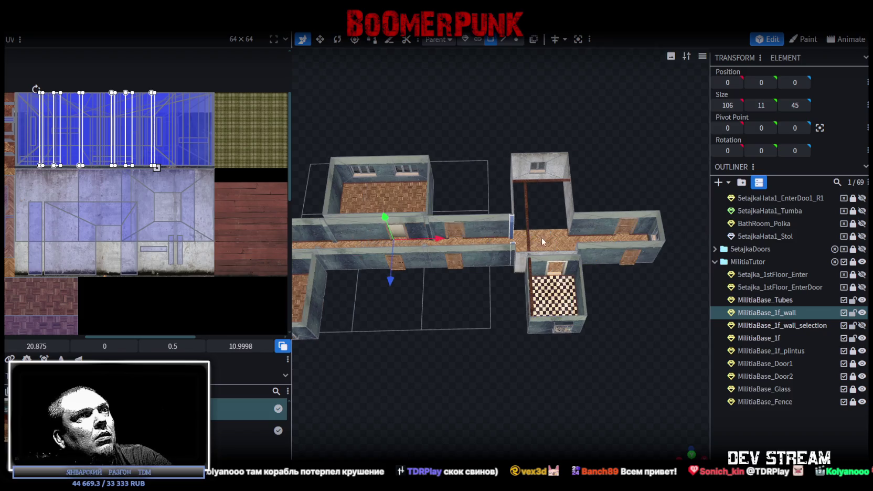
scroll(482, 321, up, 3)
scroll(482, 321, up, 4)
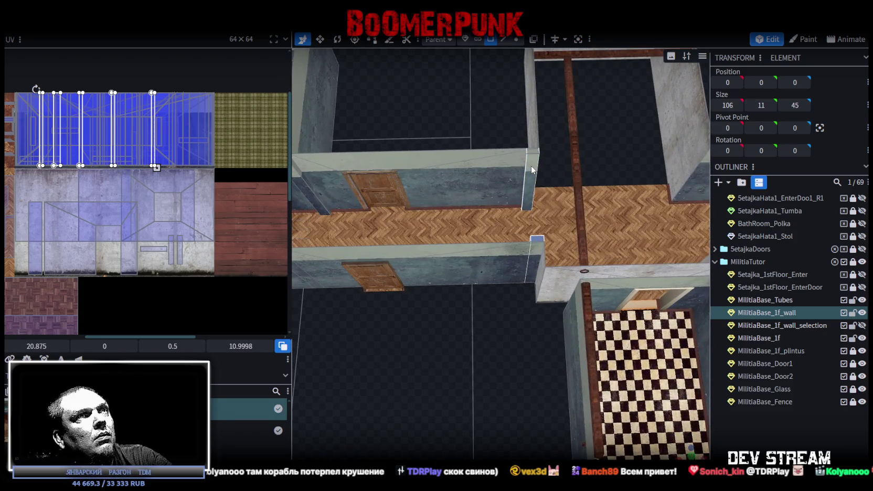
click(532, 169)
scroll(532, 220, down, 2)
scroll(525, 194, down, 2)
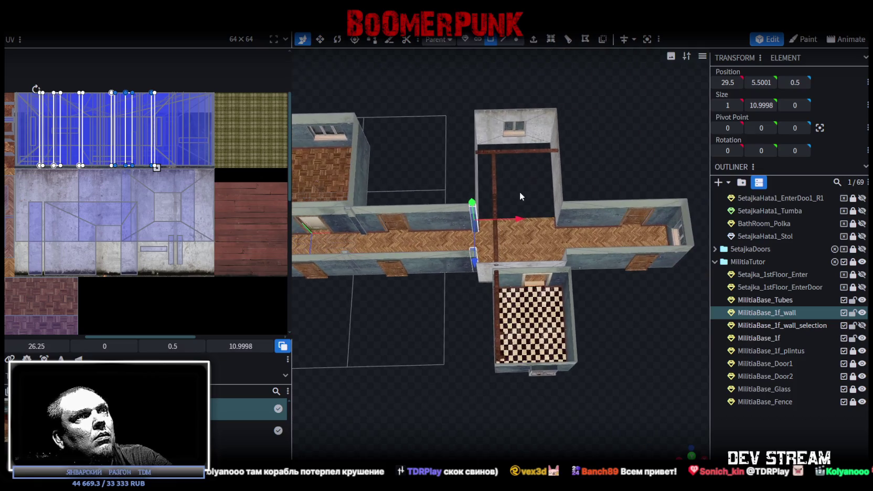
click(471, 220)
drag(471, 221, 451, 251)
scroll(433, 286, up, 2)
scroll(503, 284, up, 2)
Add the remaining wall end faces flanking the opening to the selection
mouse_move(504, 286)
mouse_down()
mouse_move(543, 282)
mouse_move(546, 255)
mouse_up()
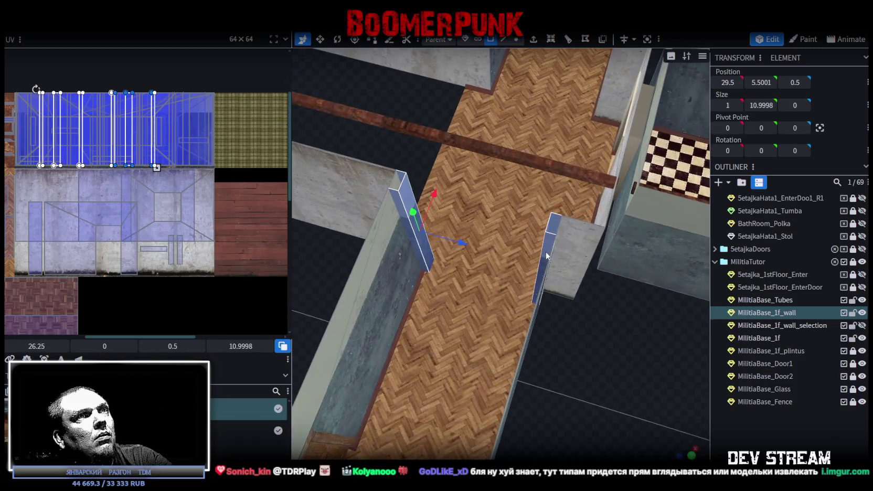
key(v)
shift+click(546, 246)
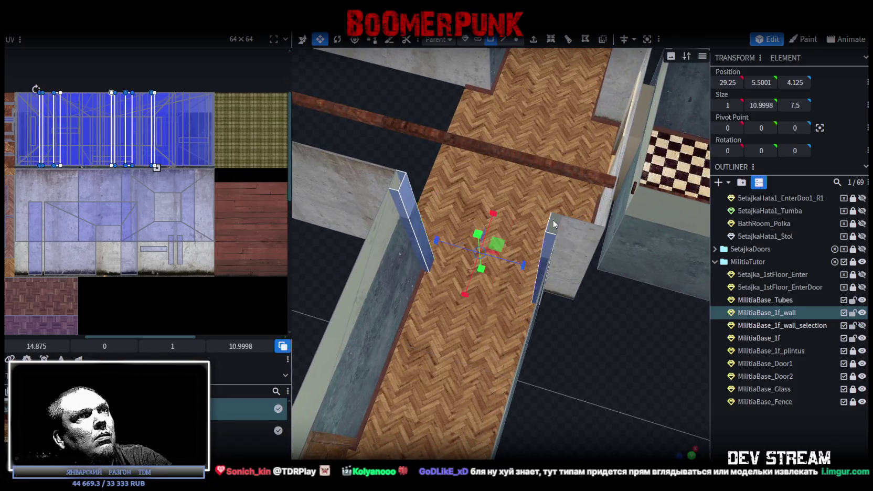
key(v)
shift+click(553, 224)
drag(552, 231, 617, 248)
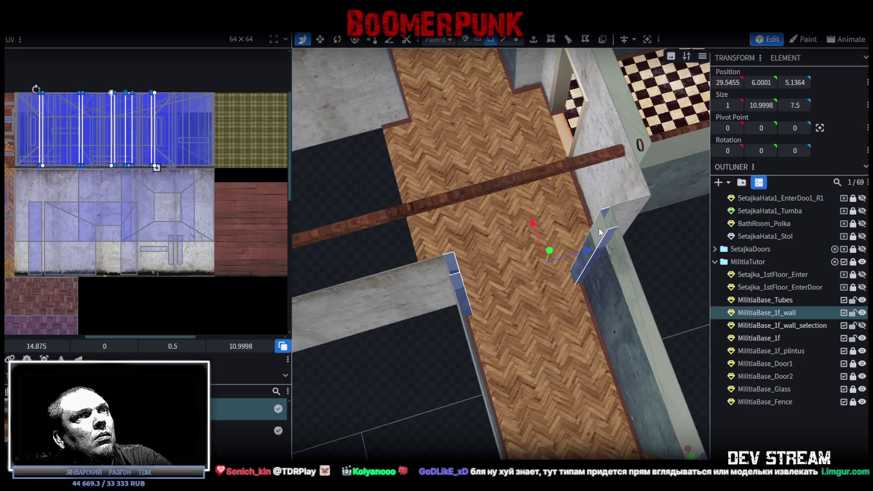
drag(600, 232, 487, 280)
key(v)
shift+click(484, 244)
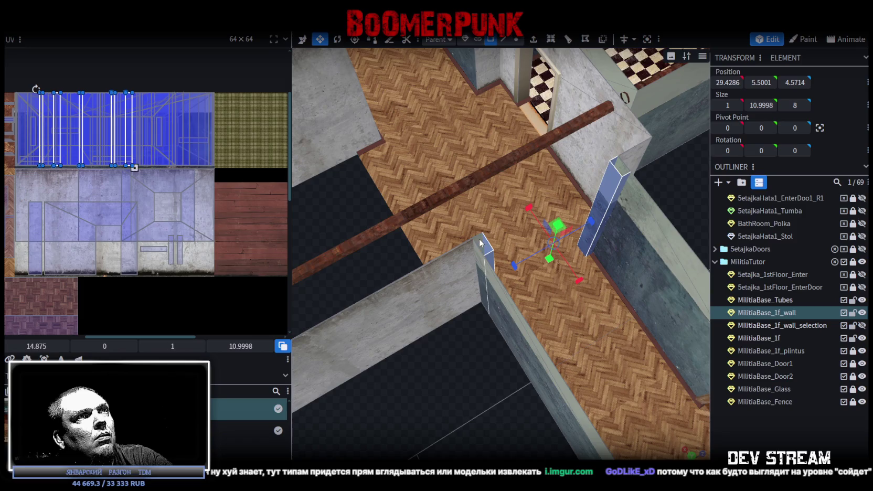
key(x)
shift+click(480, 243)
Copy the six wall-end faces into the mesh, move them to the next opening, merge vertices, and shift their UVs
right_click(480, 243)
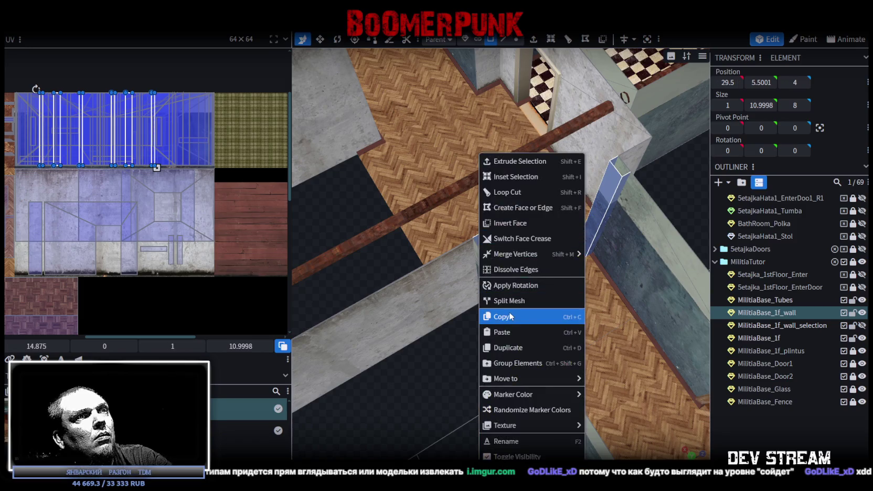
click(510, 317)
right_click(481, 236)
click(506, 332)
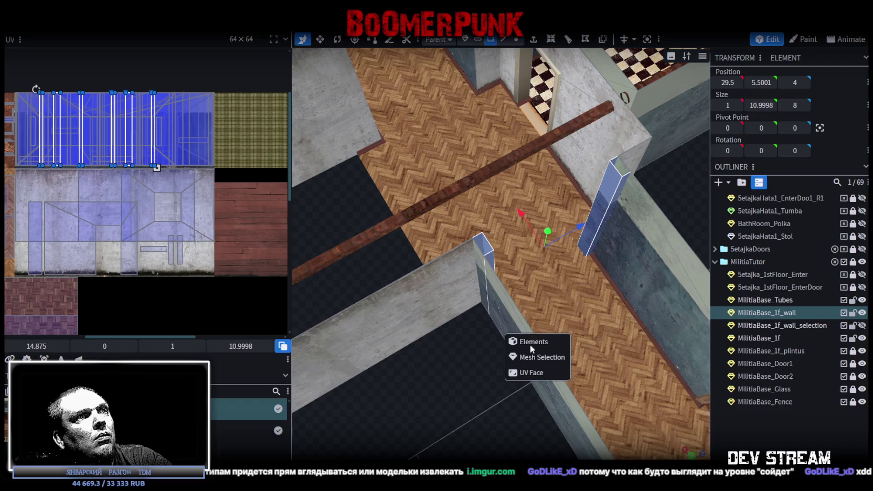
click(531, 357)
drag(520, 213, 347, 53)
drag(346, 50, 346, 50)
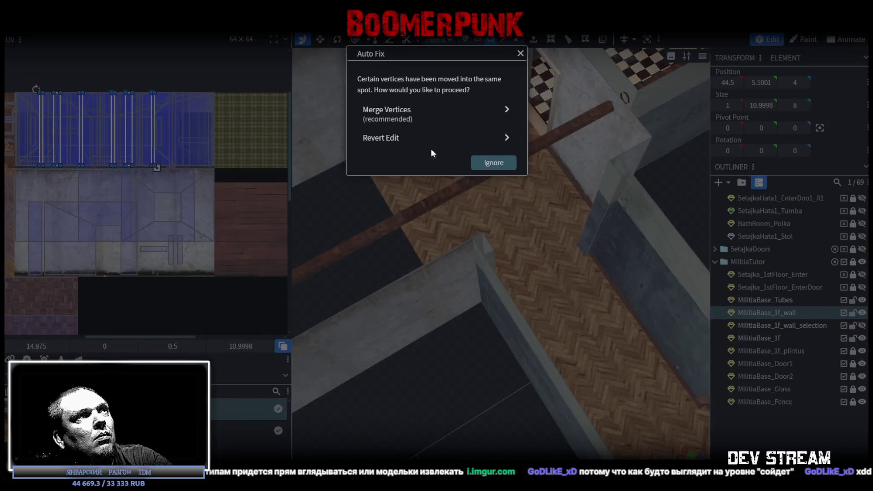
click(409, 116)
drag(441, 366, 591, 347)
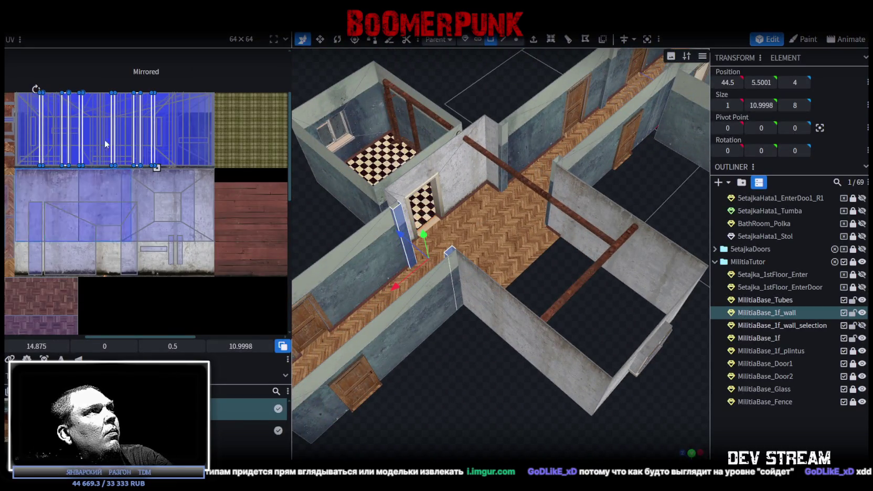
drag(113, 120, 162, 116)
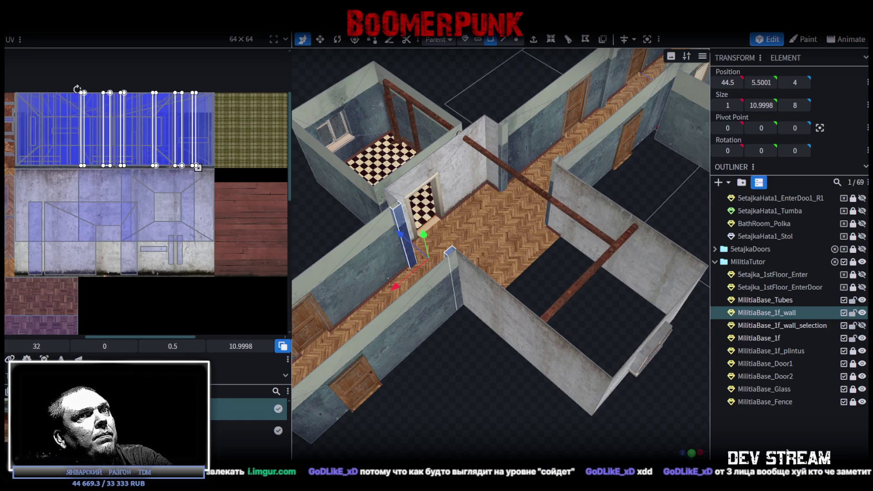
Select the thin wall end faces along the corridor in MilitiaBase_1f_wall
click(472, 414)
scroll(436, 411, up, 3)
scroll(475, 396, up, 4)
scroll(474, 400, down, 3)
mouse_move(505, 399)
mouse_down()
mouse_move(669, 415)
mouse_move(679, 357)
mouse_move(452, 384)
mouse_move(643, 221)
mouse_move(663, 224)
mouse_move(644, 220)
mouse_up()
click(547, 210)
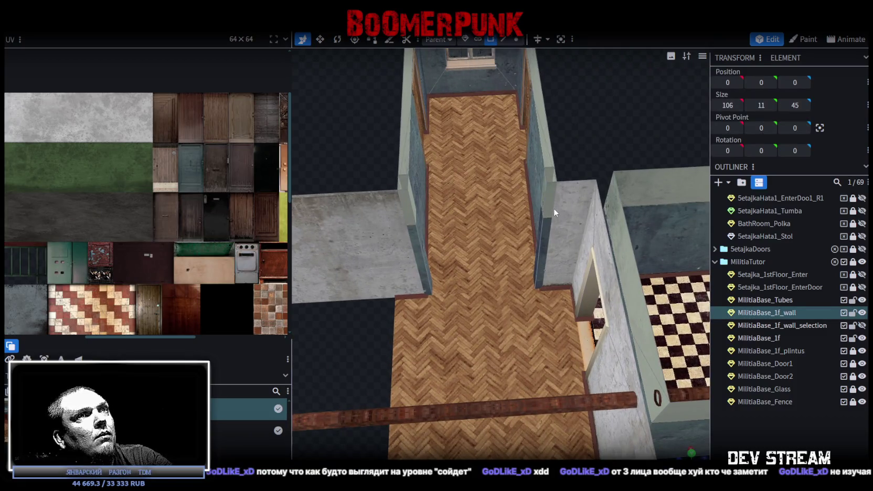
click(541, 194)
shift+click(412, 210)
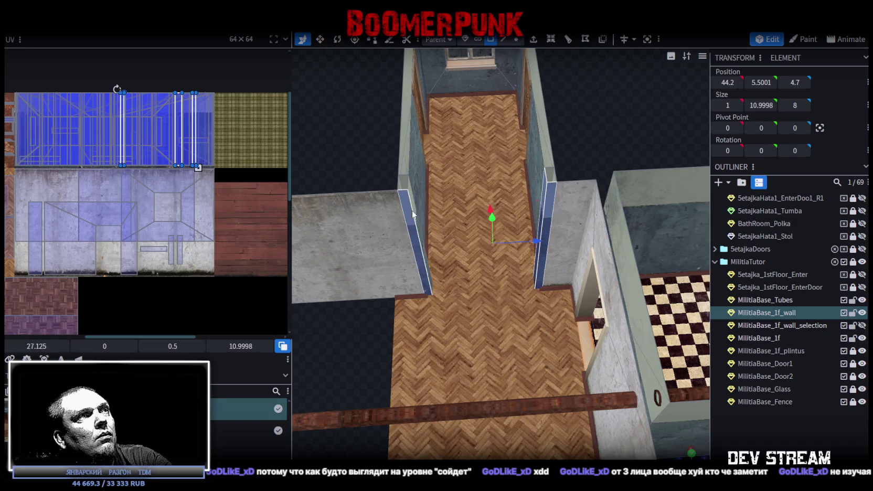
drag(414, 202, 568, 240)
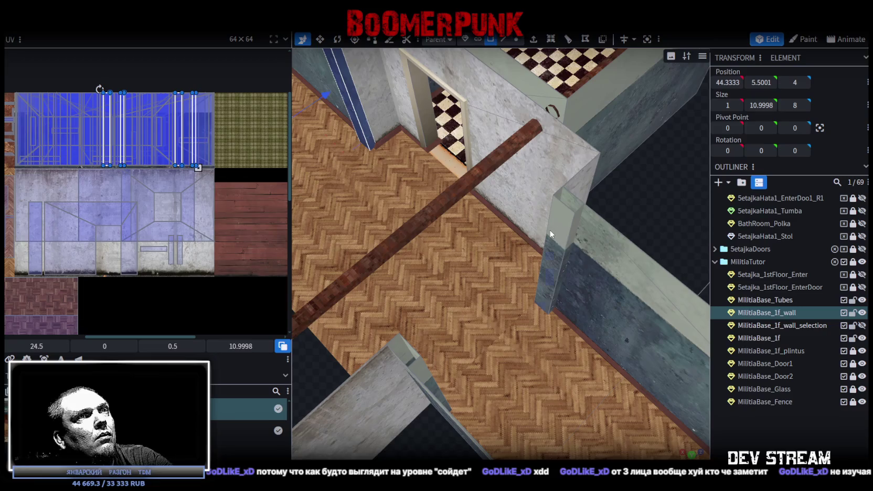
shift+click(550, 234)
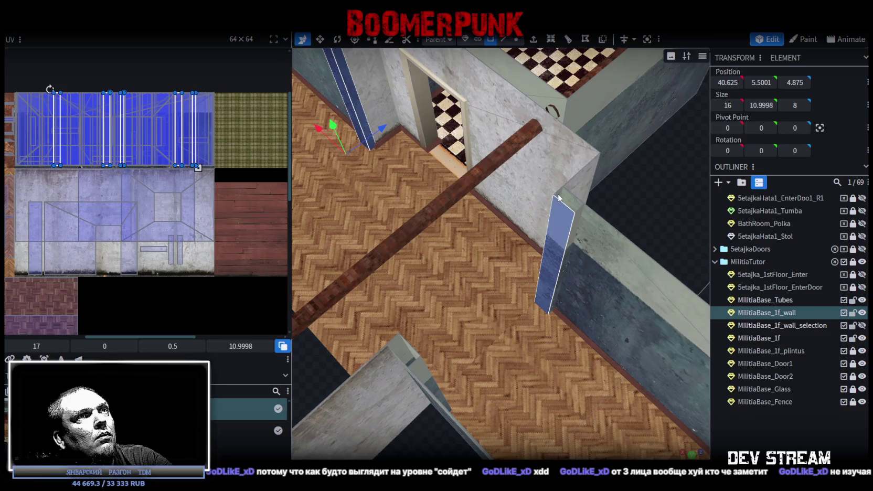
shift+click(560, 199)
shift+click(399, 349)
shift+click(412, 354)
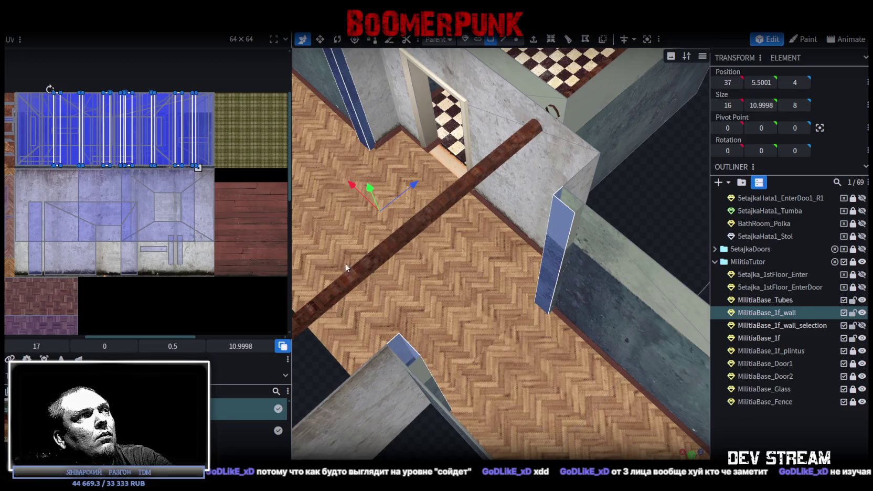
Map the selected wall ends onto the lower concrete texture, then deselect
drag(177, 134, 181, 247)
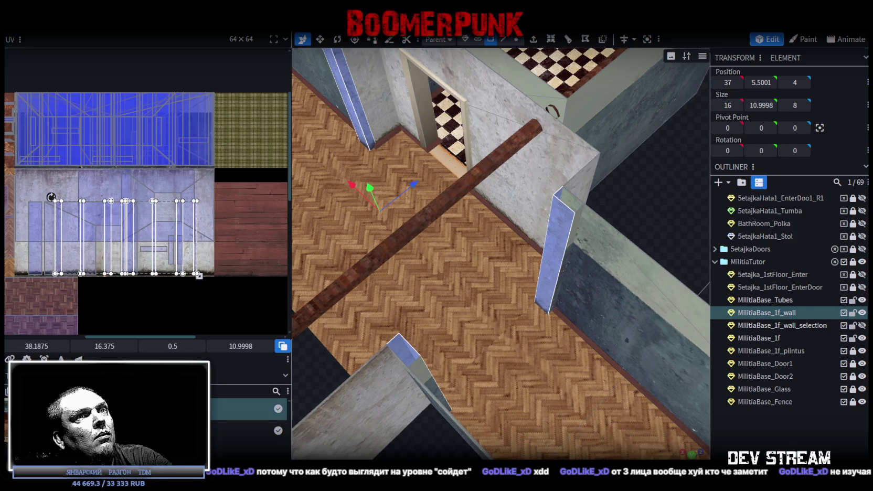
click(645, 216)
scroll(645, 216, down, 3)
mouse_move(644, 212)
mouse_down()
mouse_move(569, 201)
mouse_move(567, 190)
mouse_move(592, 176)
mouse_move(728, 195)
mouse_up()
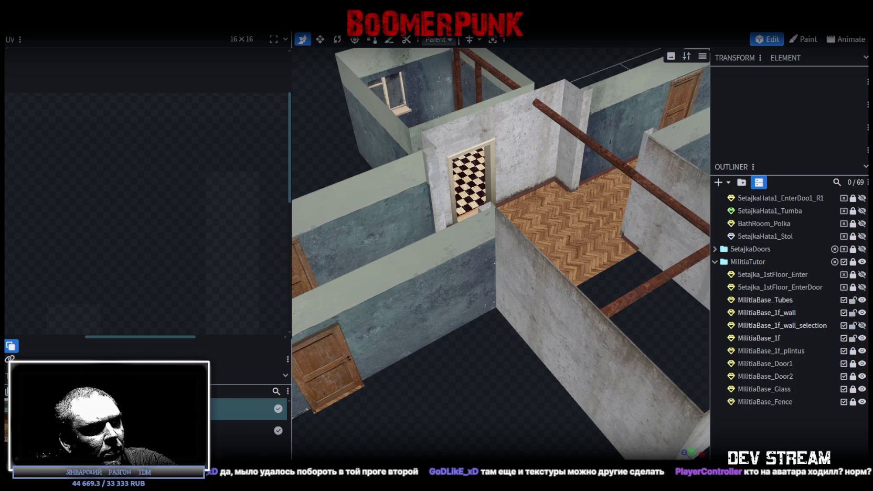
Switch to the browser showing the Imgur sword-render post
key(alt+Tab)
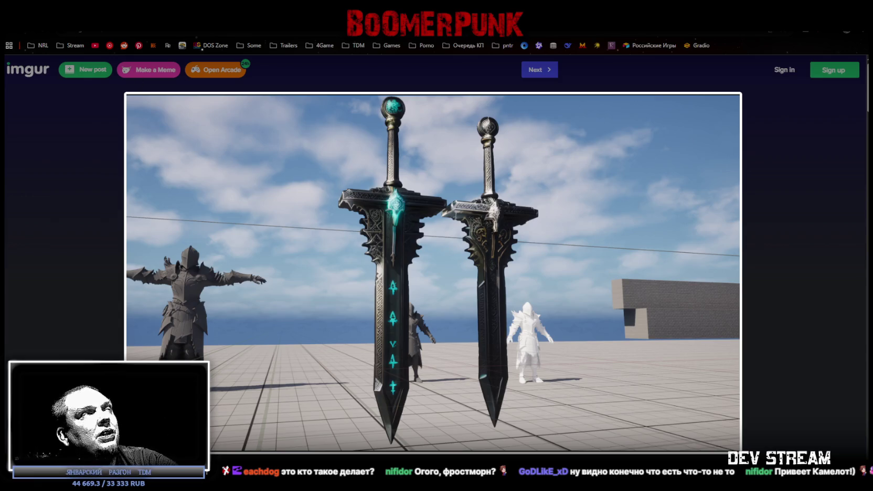
Return to Blockbench and view the corridor from above
key(alt+Tab)
mouse_move(509, 337)
mouse_down()
mouse_move(667, 390)
mouse_move(553, 415)
mouse_move(616, 354)
mouse_move(570, 300)
mouse_move(607, 206)
mouse_move(640, 188)
mouse_move(630, 204)
mouse_up()
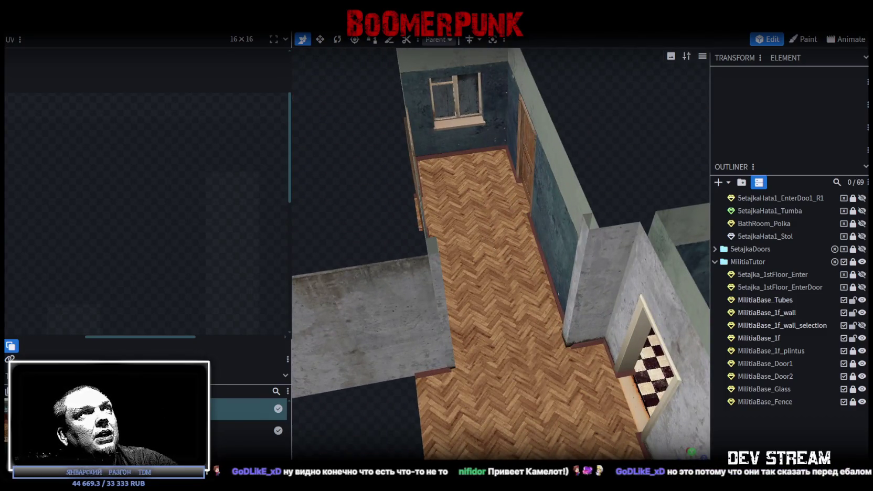
Select the wall-top strips above the corridor doorways and split them into their own mesh
mouse_move(605, 153)
mouse_down()
mouse_move(603, 96)
mouse_move(521, 135)
mouse_move(518, 210)
mouse_up()
click(521, 226)
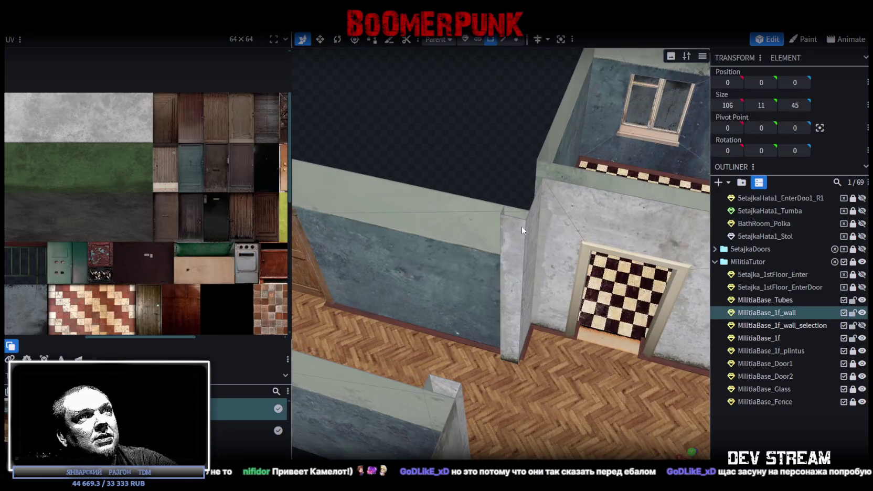
click(503, 40)
click(513, 215)
mouse_move(507, 180)
mouse_down()
mouse_move(452, 125)
mouse_move(425, 134)
mouse_move(515, 105)
mouse_move(365, 213)
mouse_move(531, 211)
mouse_move(615, 140)
mouse_move(428, 291)
mouse_up()
click(365, 211)
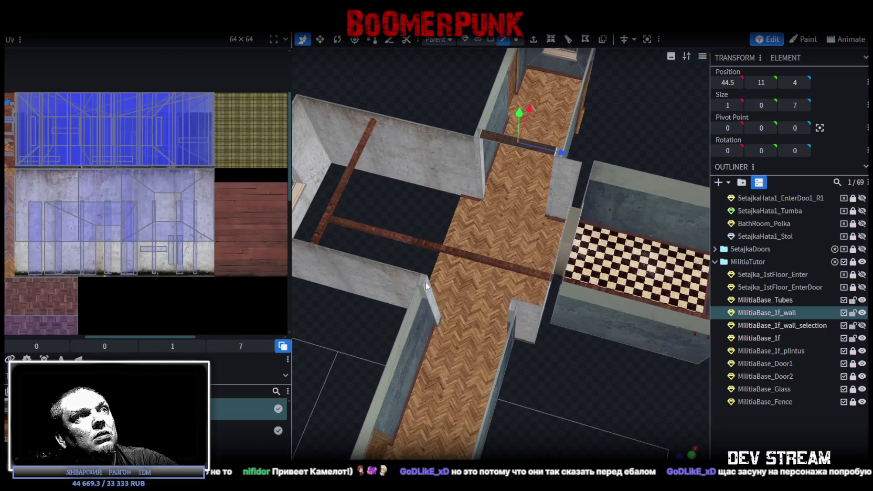
click(425, 282)
click(507, 304)
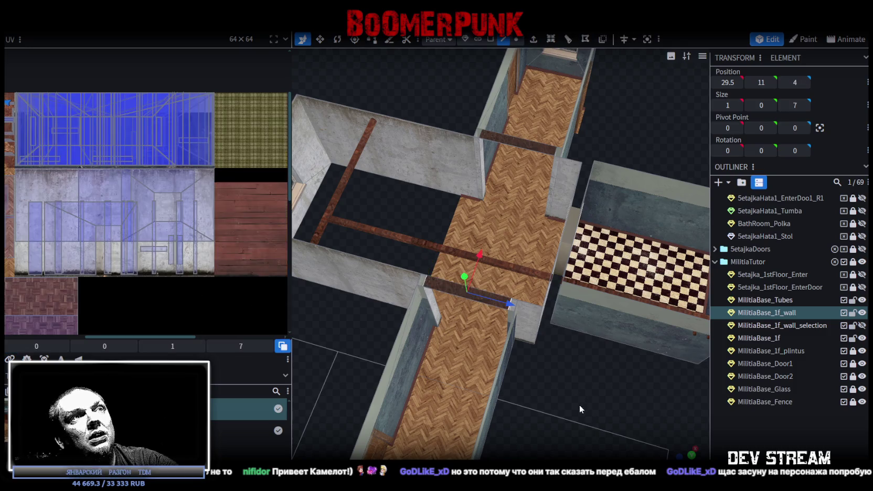
click(490, 39)
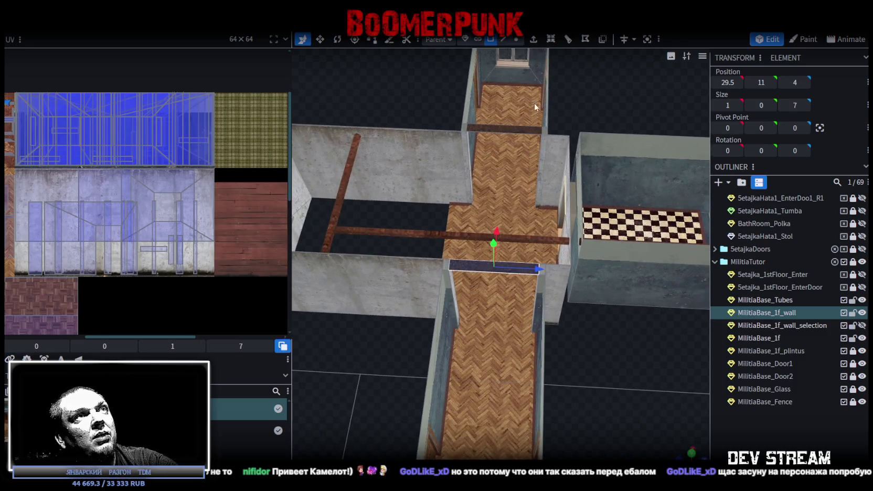
click(486, 128)
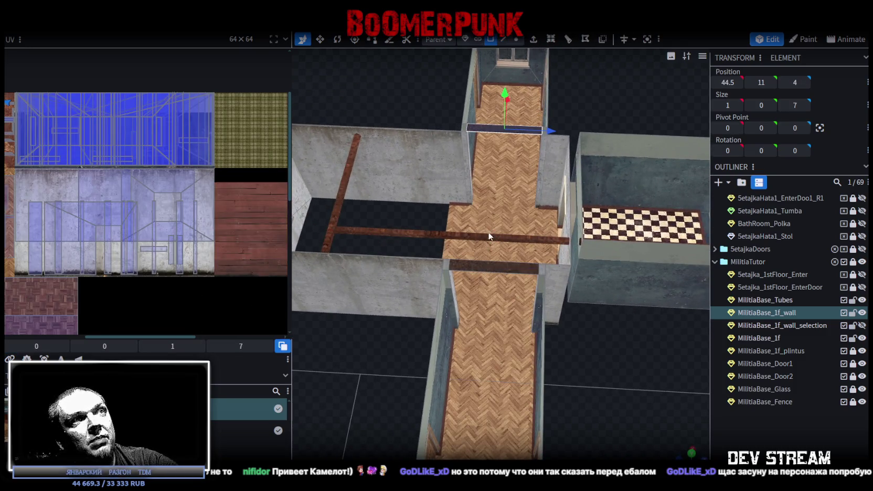
right_click(498, 271)
click(542, 307)
Extrude the split strips downward along Y- by 0.5 to form lintels
drag(668, 400, 650, 220)
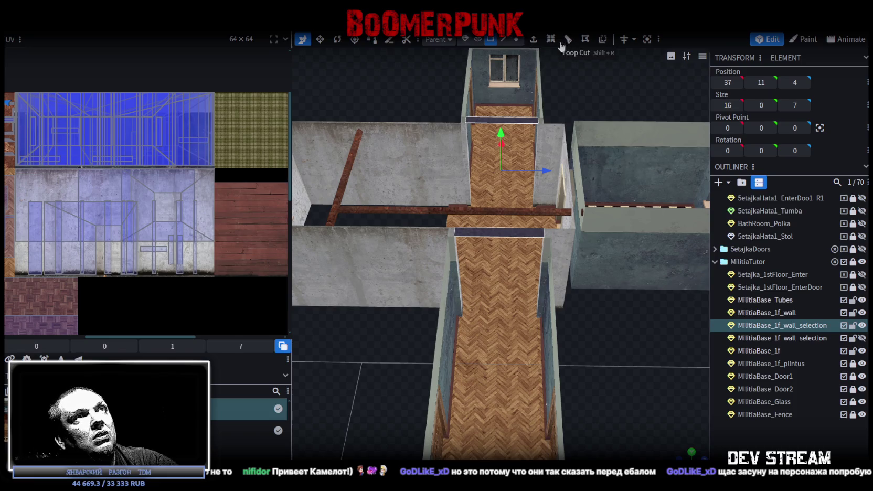
click(550, 39)
click(517, 454)
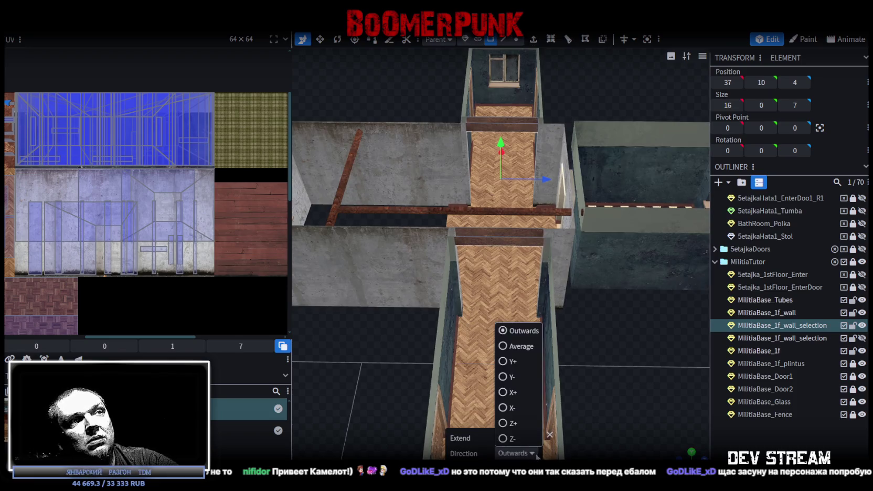
click(514, 407)
mouse_move(520, 409)
mouse_down()
mouse_move(609, 347)
mouse_move(528, 456)
mouse_up()
click(527, 437)
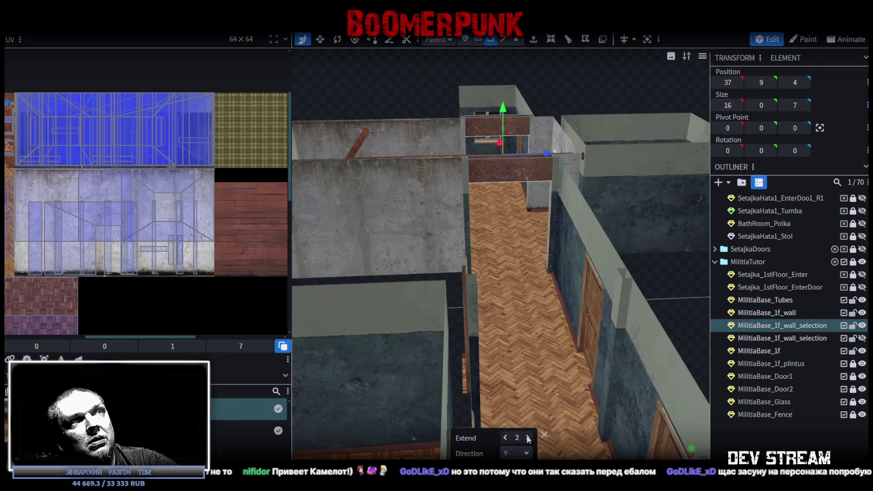
click(528, 438)
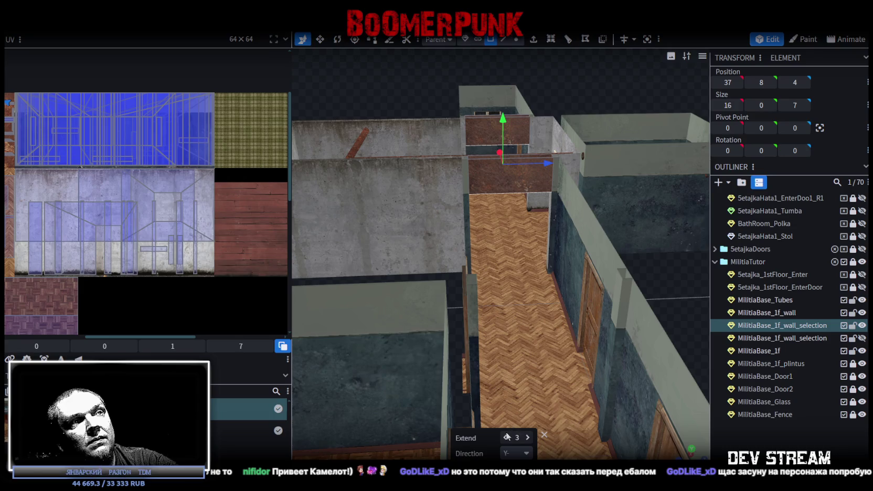
click(504, 437)
click(504, 438)
shift+click(504, 438)
shift+click(504, 437)
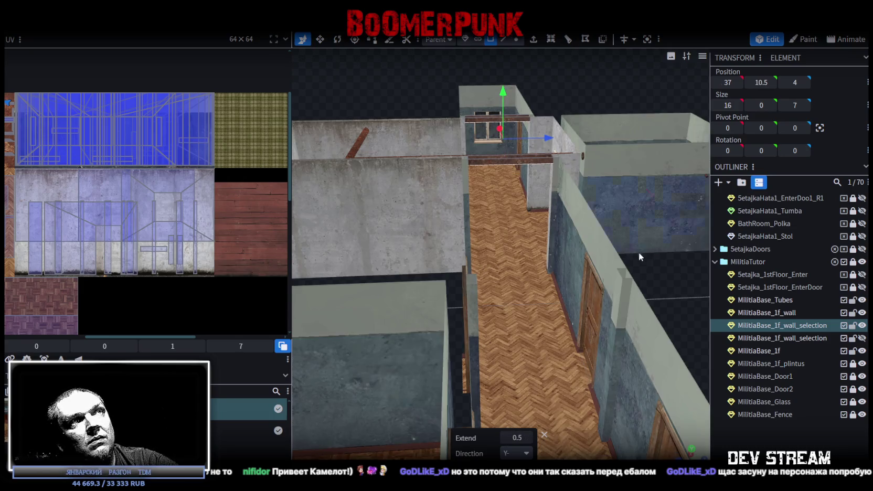
Hide MilitiaBase_1f_wall, select both lintel strips, and switch to face selection
click(622, 274)
mouse_move(622, 274)
mouse_down()
mouse_move(644, 290)
mouse_move(624, 316)
mouse_up()
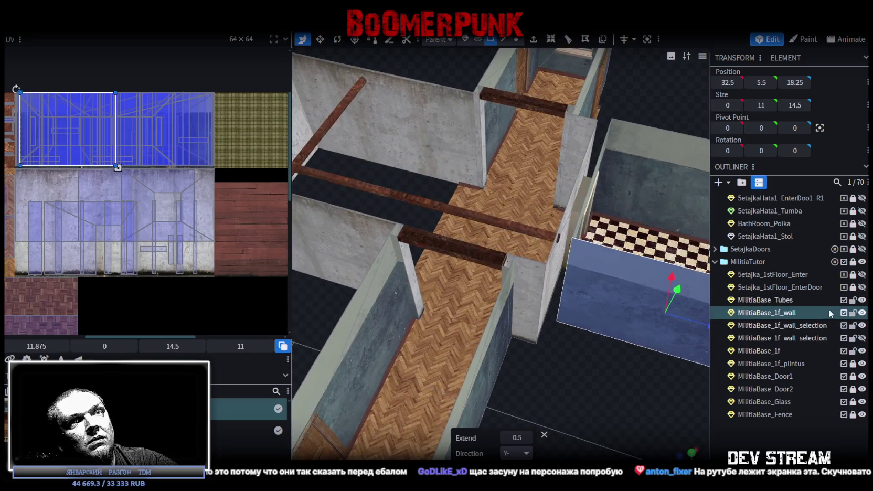
click(860, 313)
drag(560, 404, 461, 398)
click(387, 235)
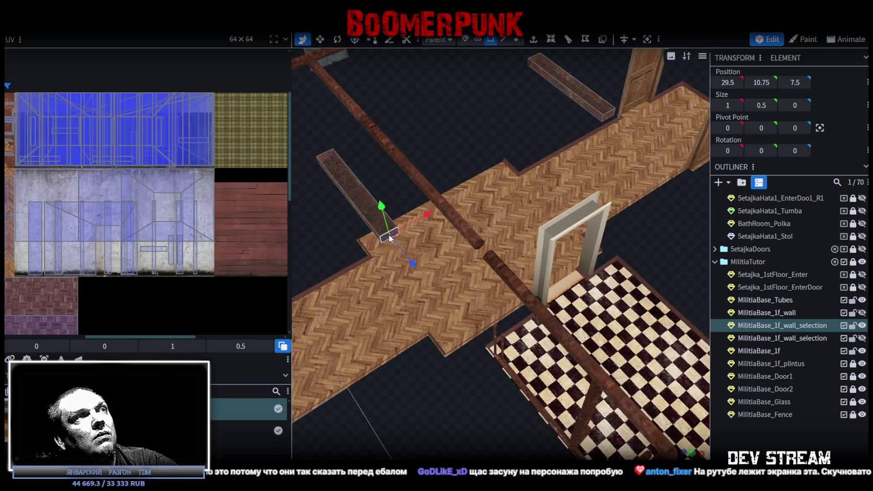
ctrl+click(607, 116)
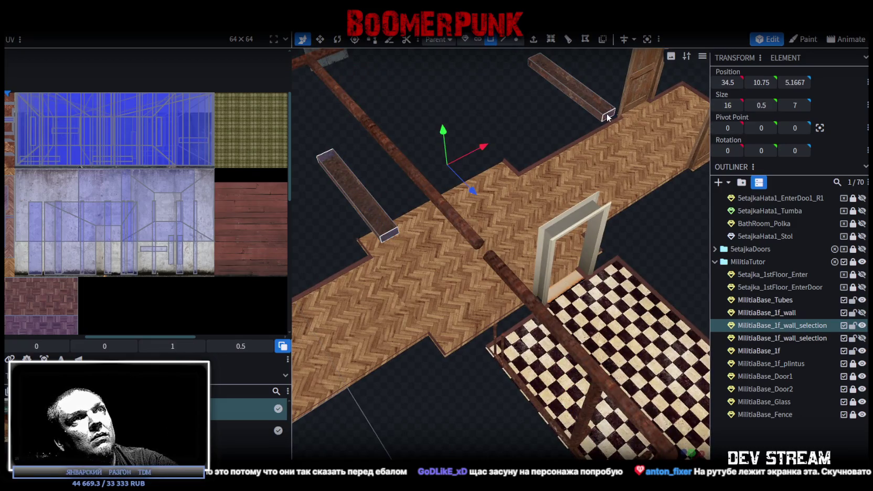
click(536, 61)
mouse_move(516, 72)
mouse_down()
mouse_move(517, 340)
mouse_move(676, 248)
mouse_up()
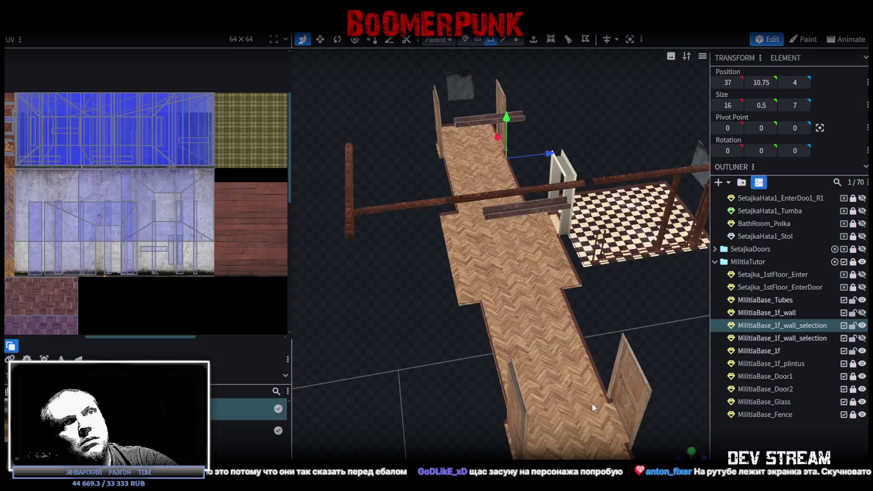
click(526, 207)
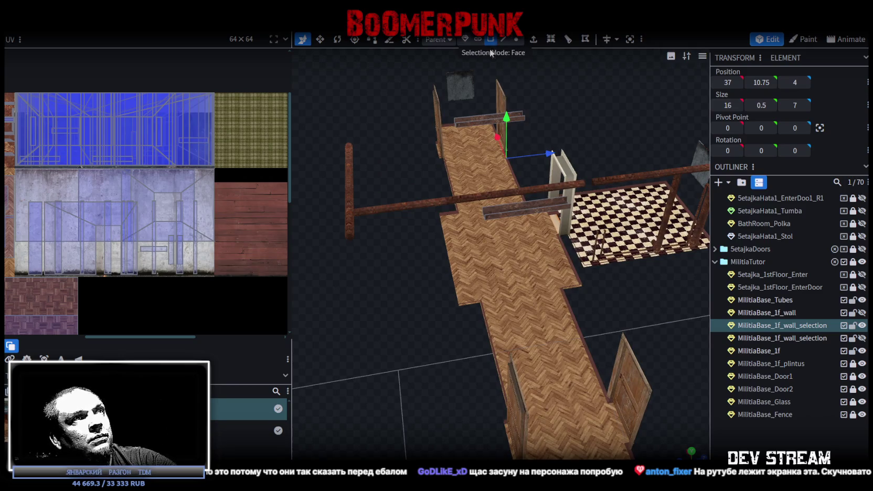
Shift the lower lintel strip and its adjacent piece onto another tile of the atlas
scroll(94, 116, down, 2)
scroll(95, 116, down, 2)
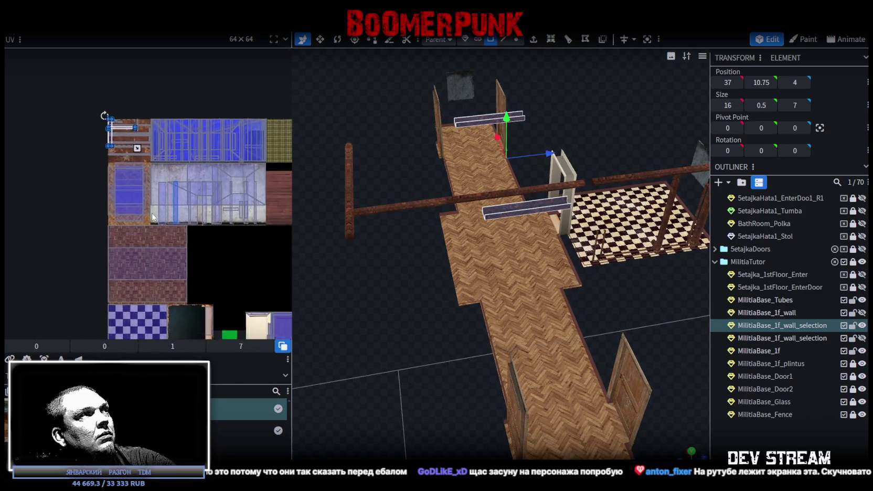
scroll(94, 115, down, 1)
drag(83, 133, 130, 192)
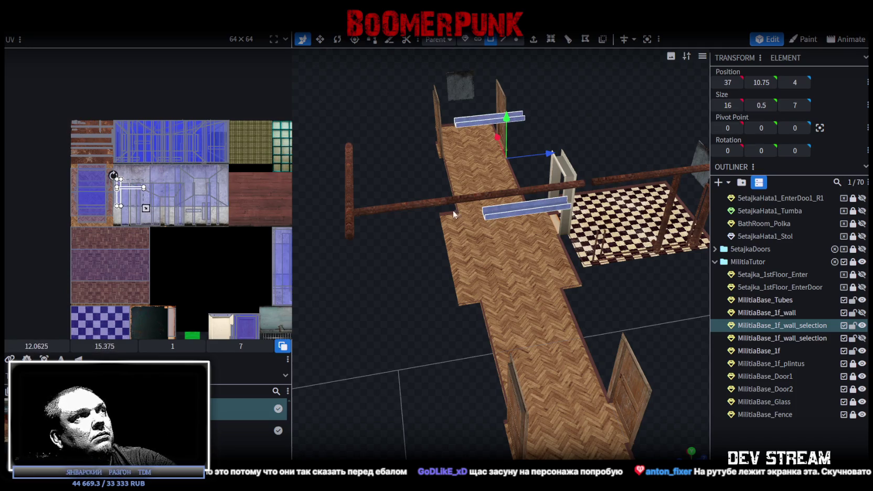
click(525, 209)
mouse_move(597, 261)
mouse_down()
mouse_move(564, 266)
mouse_move(621, 304)
mouse_up()
click(525, 250)
drag(161, 204, 126, 213)
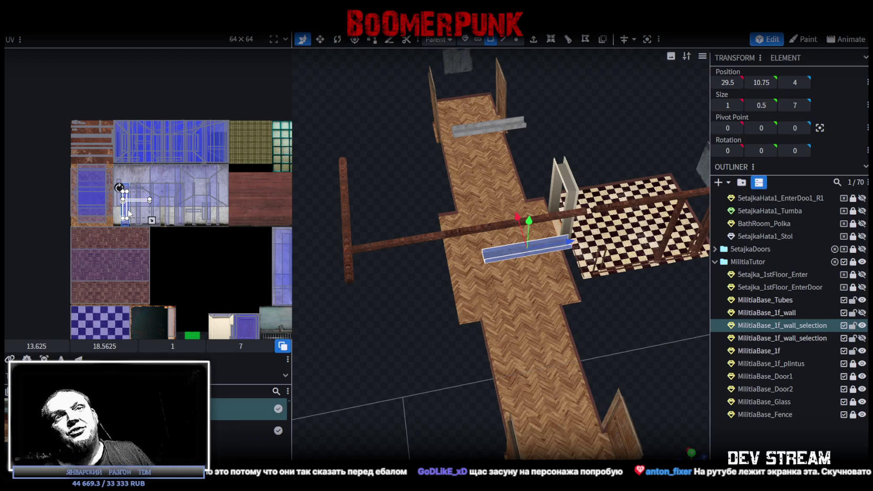
Unhide the MilitiaTutor group's parts and hide the large grey slab covering the rooms
mouse_move(486, 262)
mouse_down()
mouse_move(448, 268)
mouse_move(624, 359)
mouse_move(602, 382)
mouse_move(613, 358)
mouse_move(563, 361)
mouse_up()
scroll(613, 357, up, 3)
scroll(614, 360, up, 2)
scroll(612, 359, up, 2)
scroll(609, 357, down, 5)
scroll(477, 341, down, 5)
mouse_move(477, 334)
mouse_down()
mouse_move(377, 330)
mouse_move(388, 327)
mouse_up()
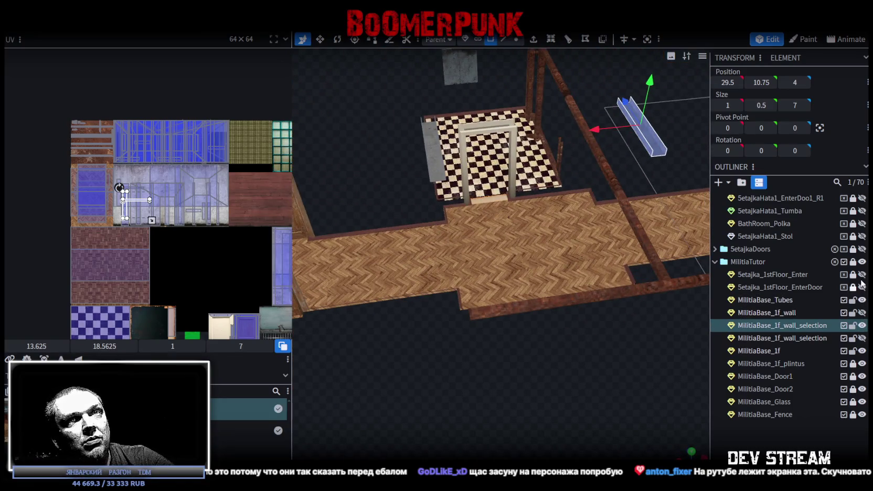
click(862, 261)
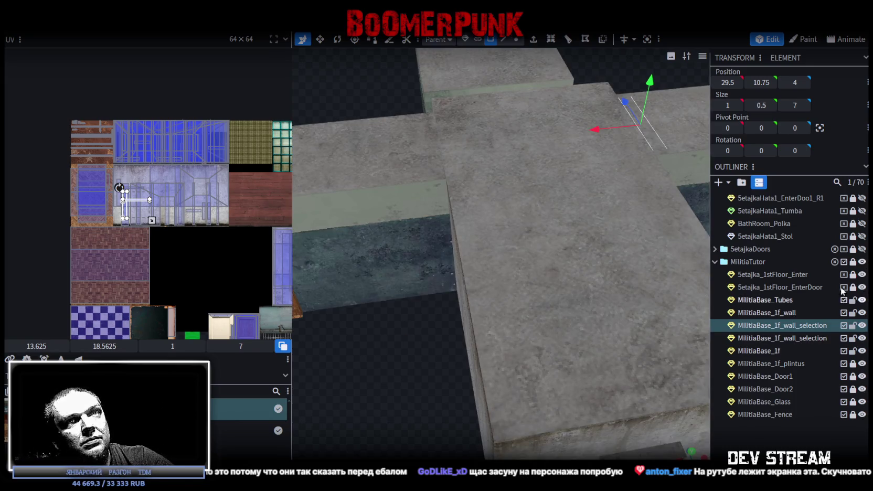
click(862, 338)
Map the near and far doorway strips' long faces onto the concrete texture
mouse_move(545, 341)
mouse_down()
mouse_move(491, 367)
mouse_move(157, 187)
mouse_up()
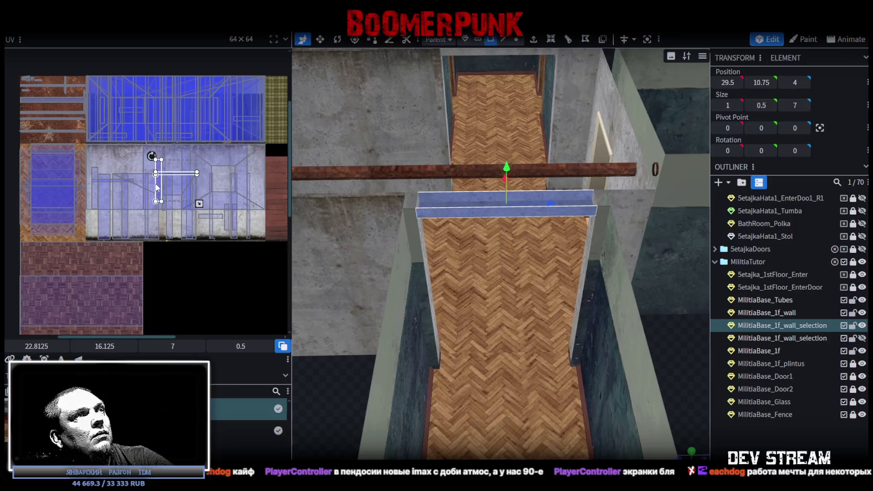
click(477, 210)
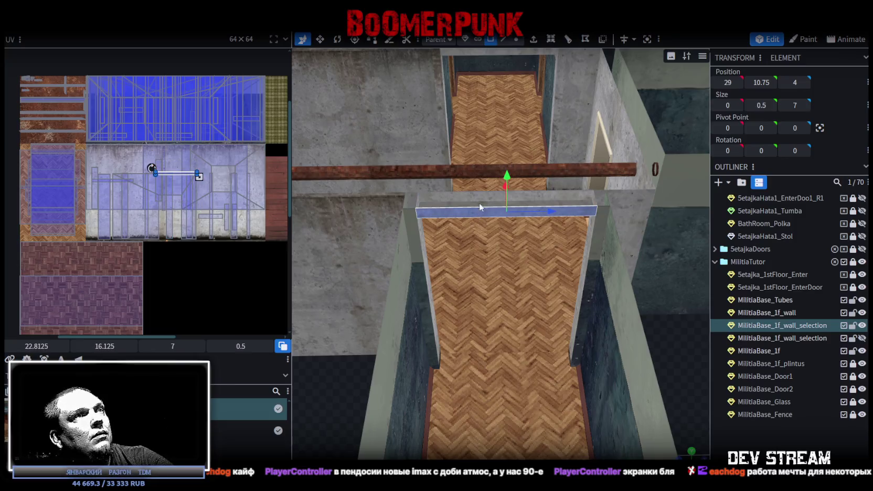
scroll(147, 165, up, 3)
drag(157, 195, 178, 138)
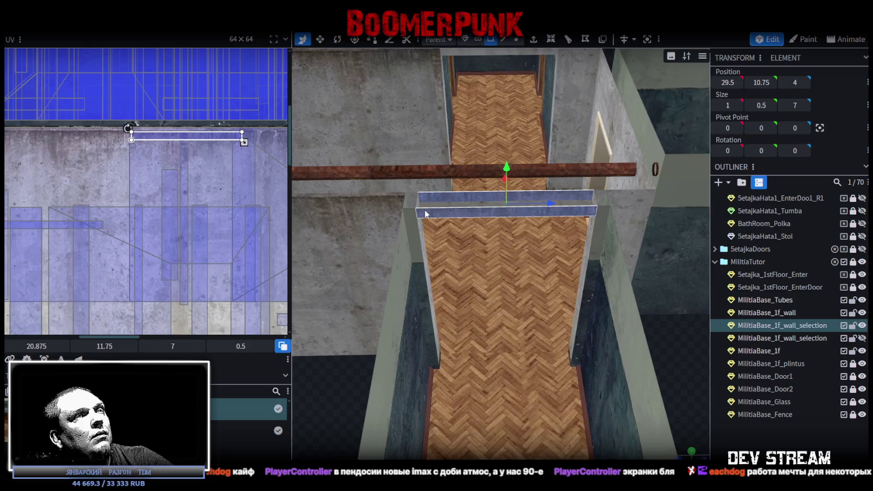
drag(600, 221, 472, 133)
key(ctrl+z)
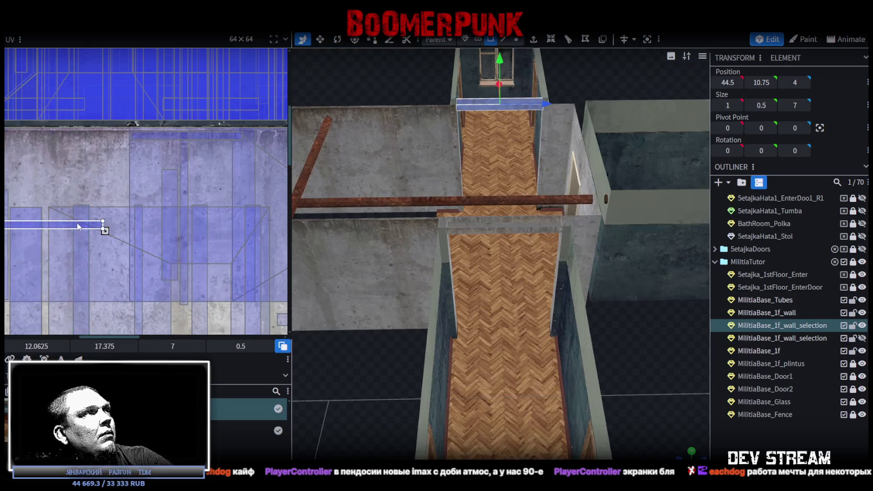
drag(79, 225, 91, 141)
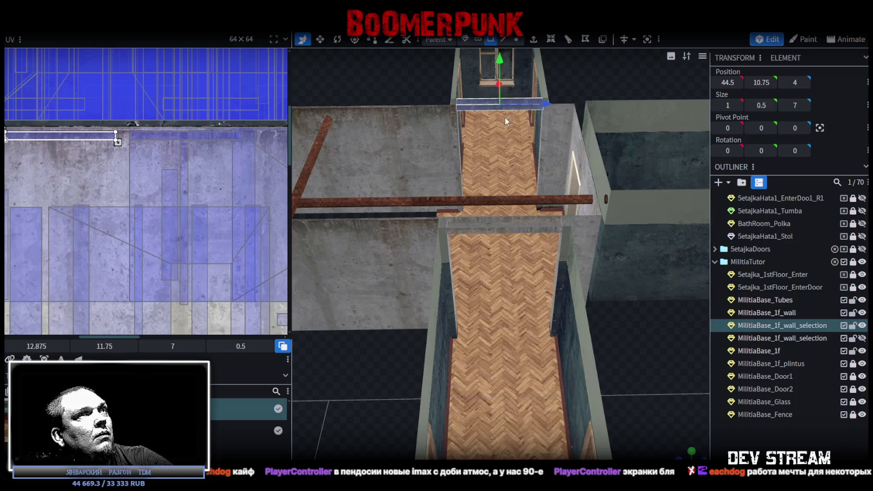
middle_drag(338, 71, 491, 135)
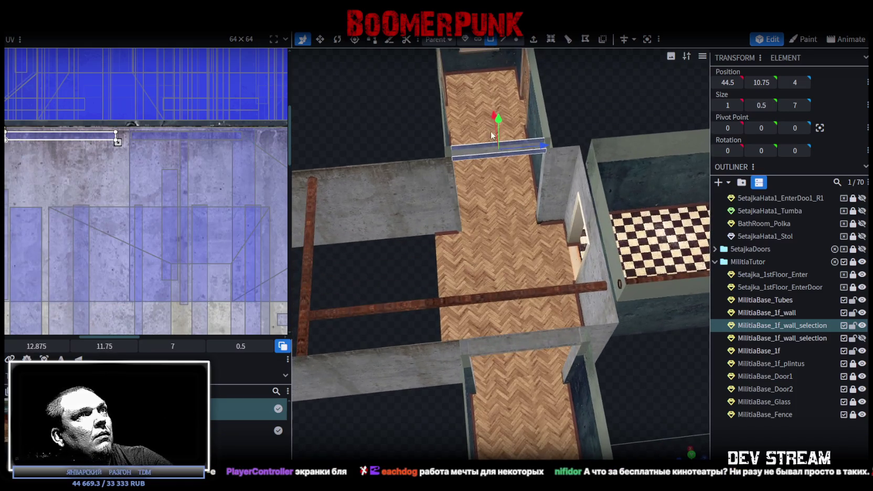
key(ctrl+z)
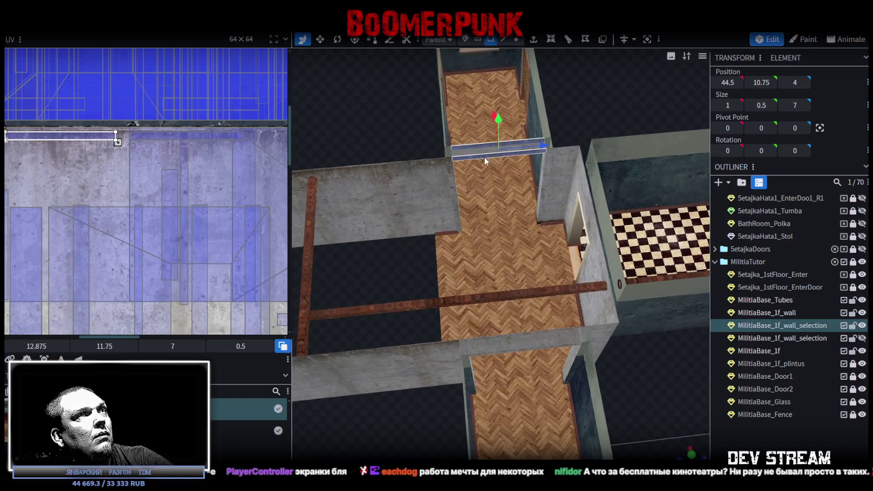
Slide the near doorway's long lintel UV area rightward across the concrete region
ctrl+click(519, 332)
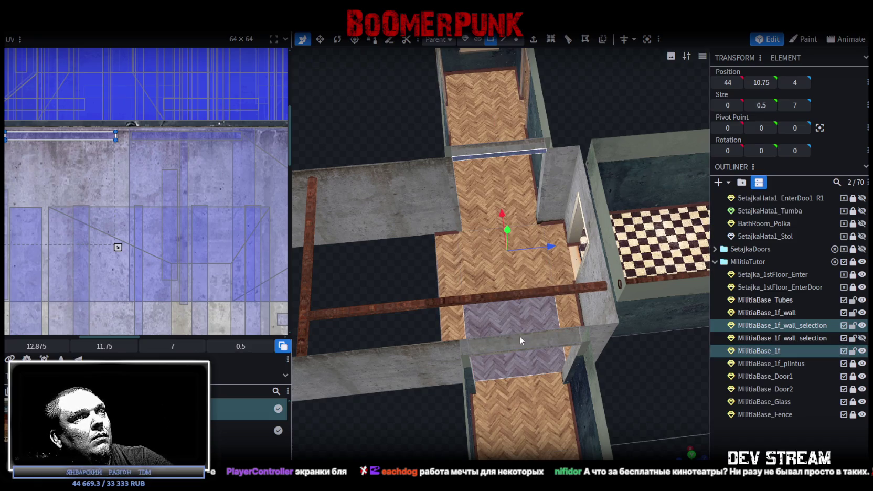
middle_drag(371, 325, 484, 322)
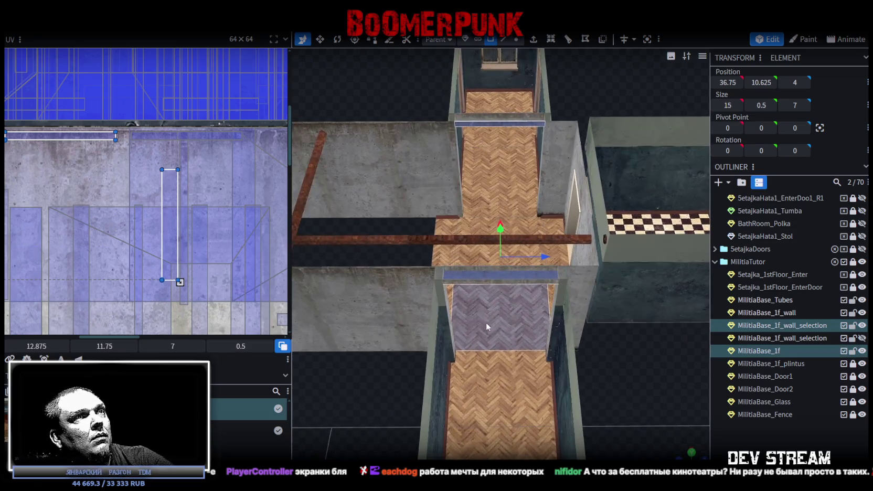
click(484, 270)
click(486, 271)
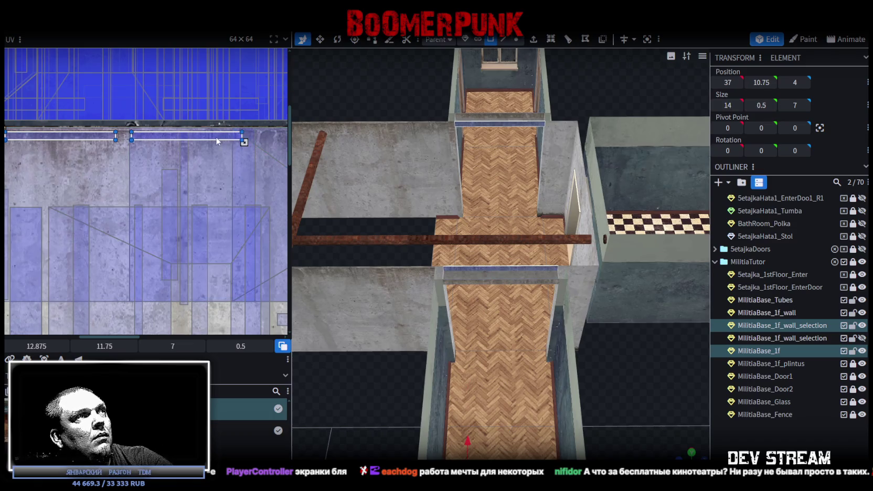
drag(216, 136, 286, 137)
scroll(262, 166, up, 2)
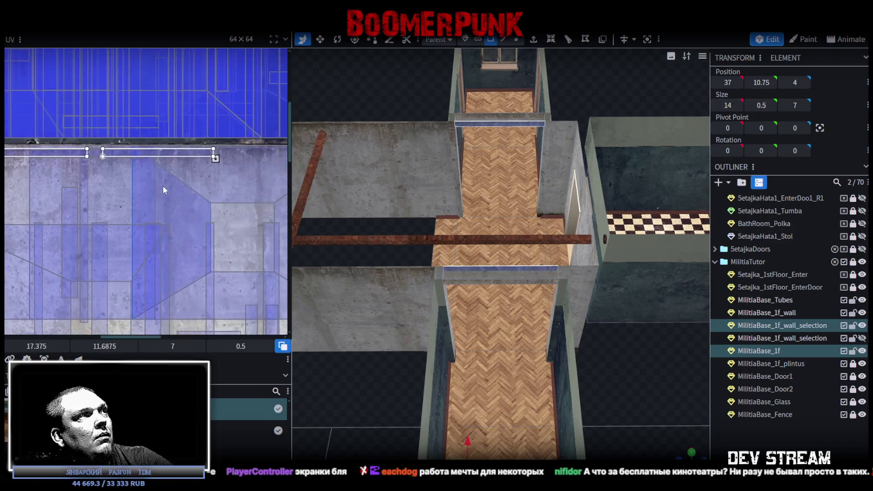
drag(156, 156, 204, 150)
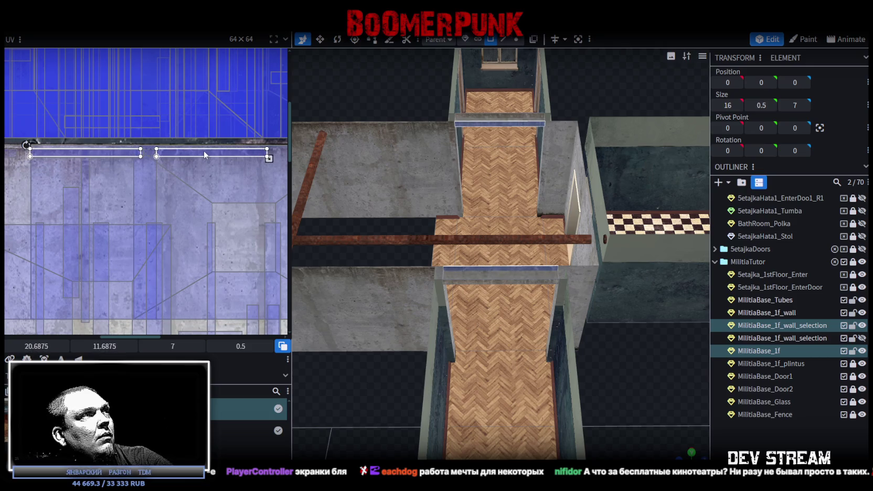
drag(196, 153, 268, 157)
mouse_move(264, 162)
middle_down()
mouse_move(138, 172)
mouse_move(186, 168)
middle_up()
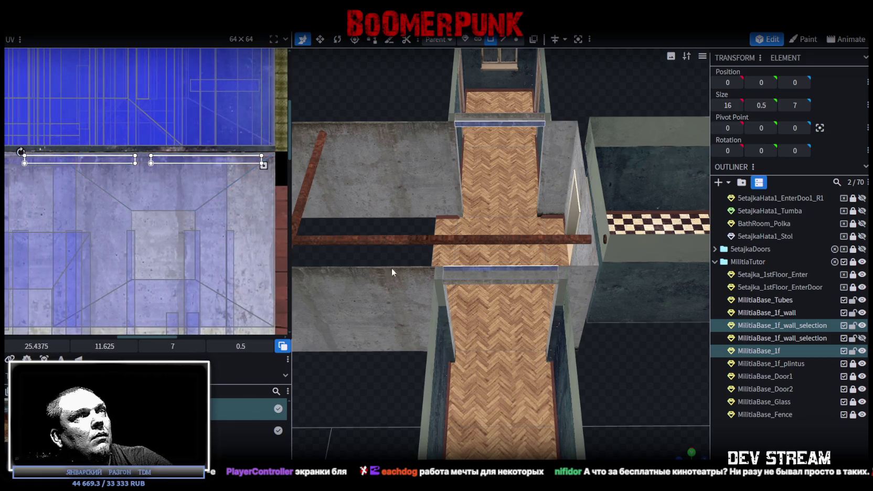
scroll(391, 267, down, 2)
drag(379, 378, 371, 350)
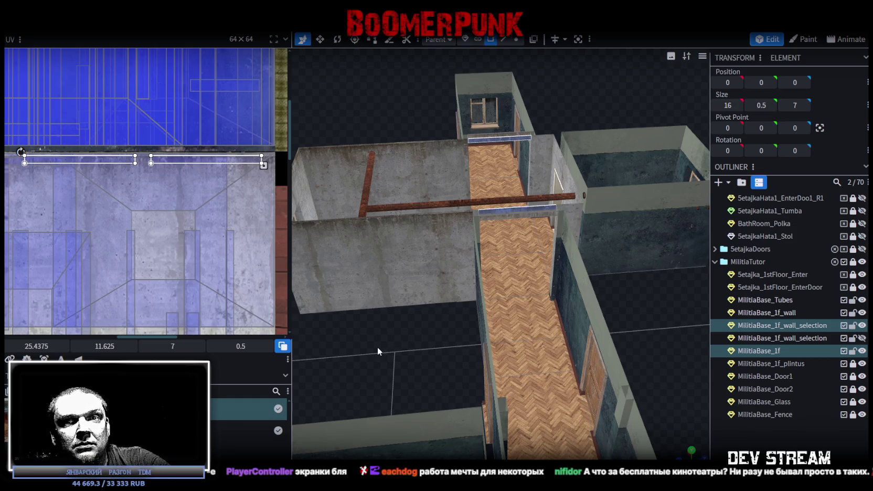
mouse_move(377, 346)
mouse_down()
mouse_move(472, 325)
mouse_move(554, 380)
mouse_move(517, 360)
mouse_up()
scroll(446, 332, down, 3)
scroll(503, 357, up, 2)
scroll(493, 354, up, 3)
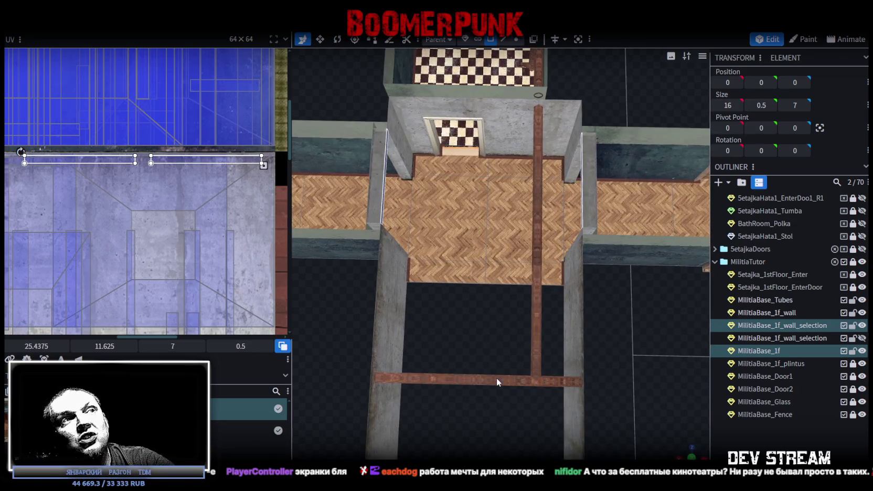
Select the MilitiaBase_Tubes pipes and nudge the pipe strip's UV area slightly down
click(496, 377)
scroll(480, 370, up, 2)
scroll(485, 375, up, 2)
scroll(484, 370, up, 2)
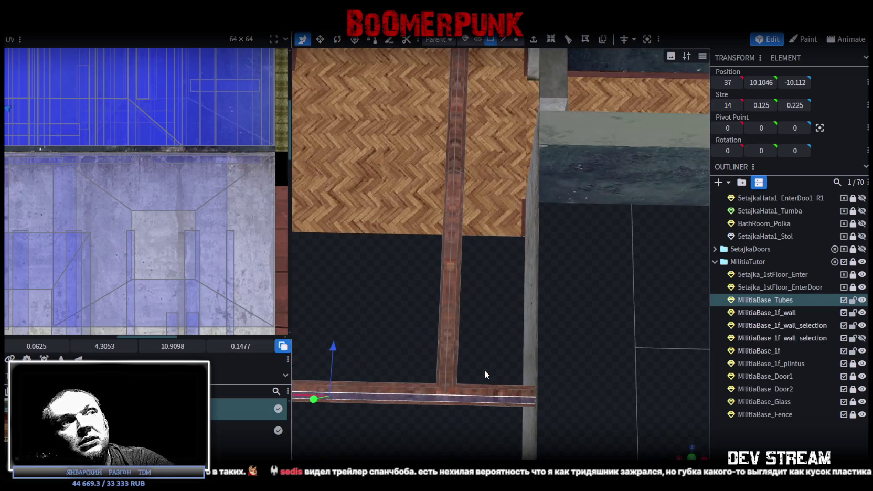
drag(484, 365, 500, 330)
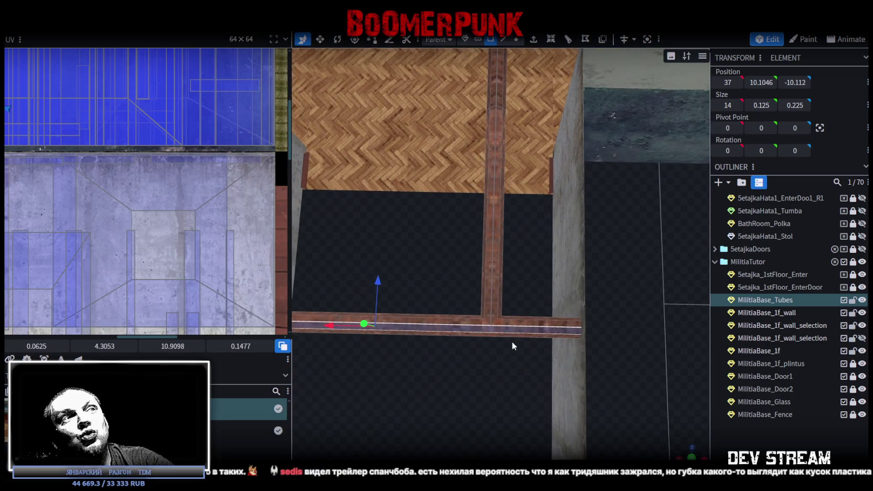
drag(510, 364, 500, 385)
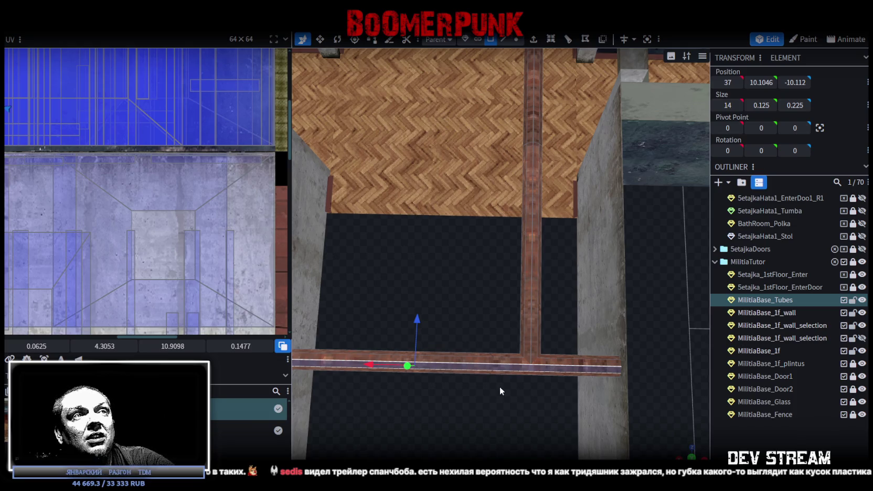
mouse_move(499, 386)
mouse_down()
mouse_move(509, 402)
mouse_move(491, 378)
mouse_move(471, 406)
mouse_move(561, 363)
mouse_move(569, 341)
mouse_move(561, 335)
mouse_up()
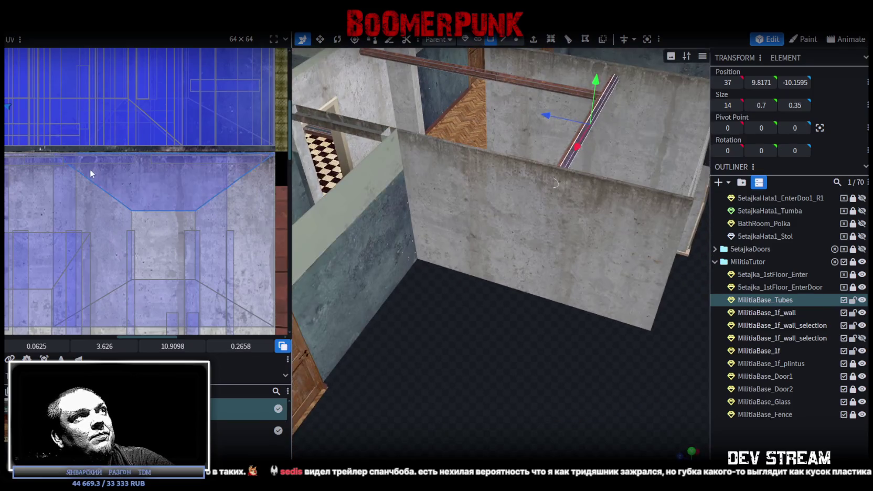
scroll(90, 168, down, 3)
scroll(123, 180, down, 2)
scroll(63, 148, up, 2)
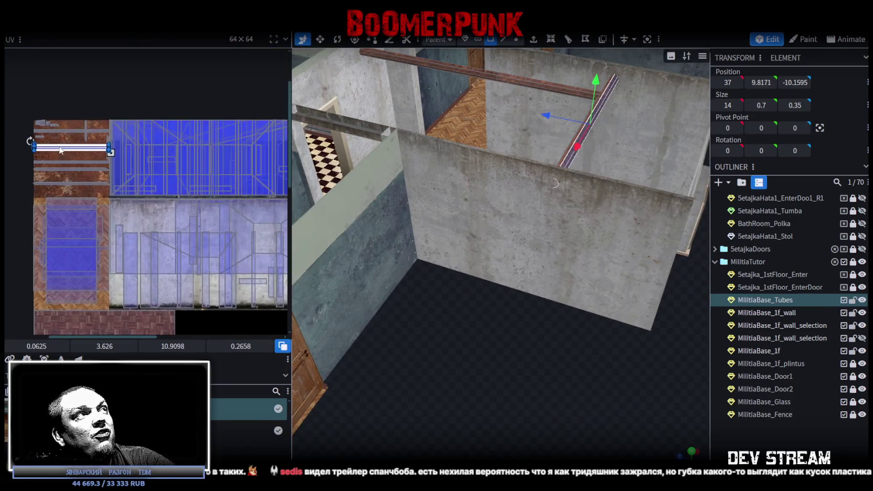
scroll(62, 147, up, 2)
scroll(62, 148, up, 1)
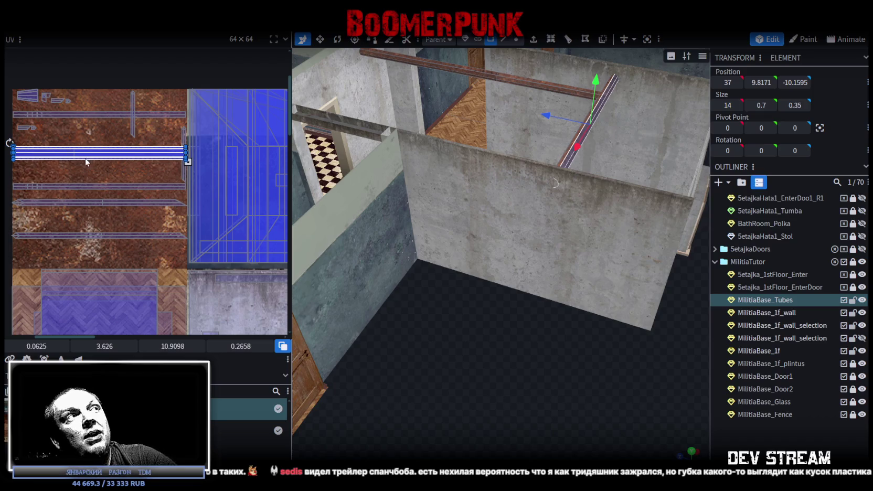
drag(85, 157, 85, 174)
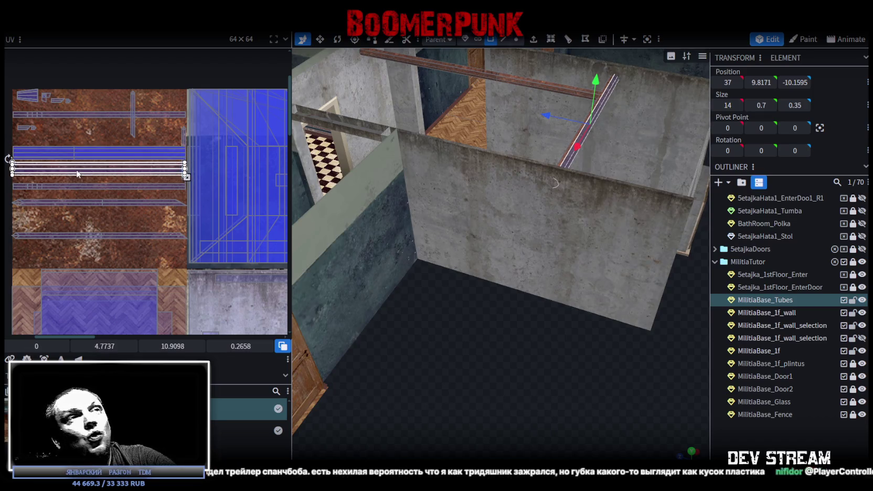
Move the long corridor pipe's UV island much lower on the atlas, then deselect
drag(454, 338, 511, 394)
scroll(512, 284, up, 3)
scroll(505, 298, up, 2)
drag(505, 297, 584, 316)
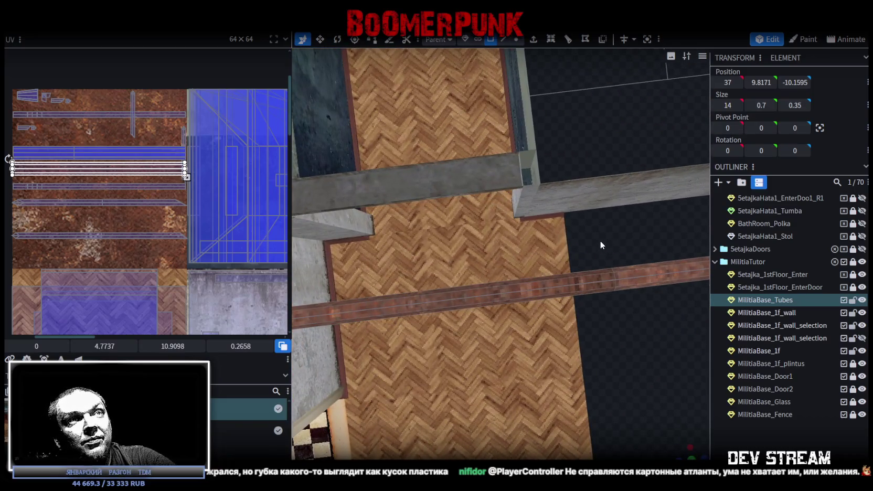
click(616, 273)
click(617, 273)
drag(591, 305, 591, 299)
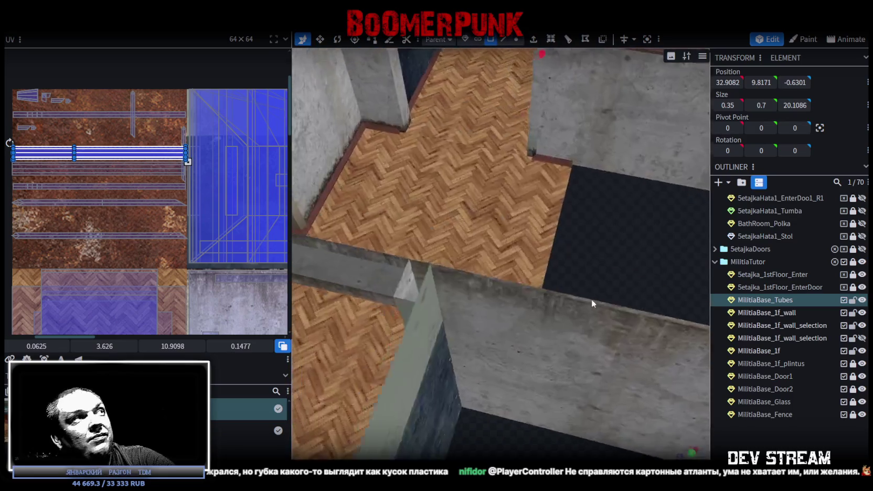
drag(88, 151, 87, 219)
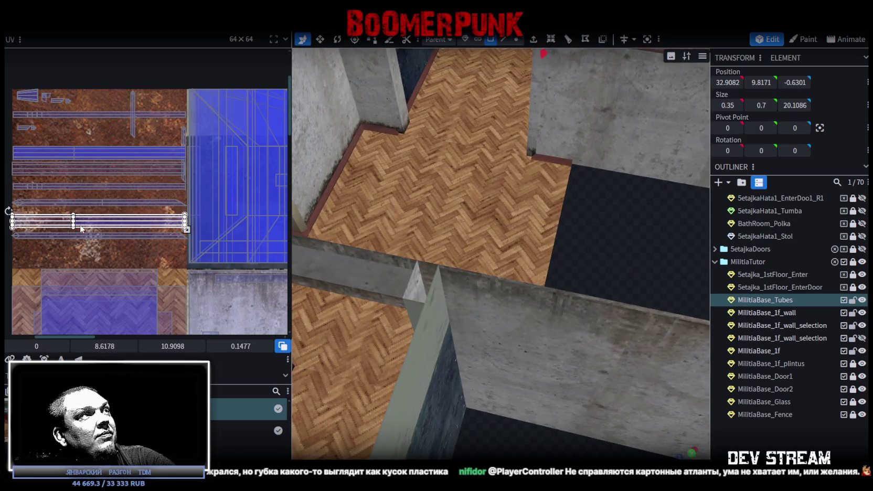
drag(606, 237, 598, 262)
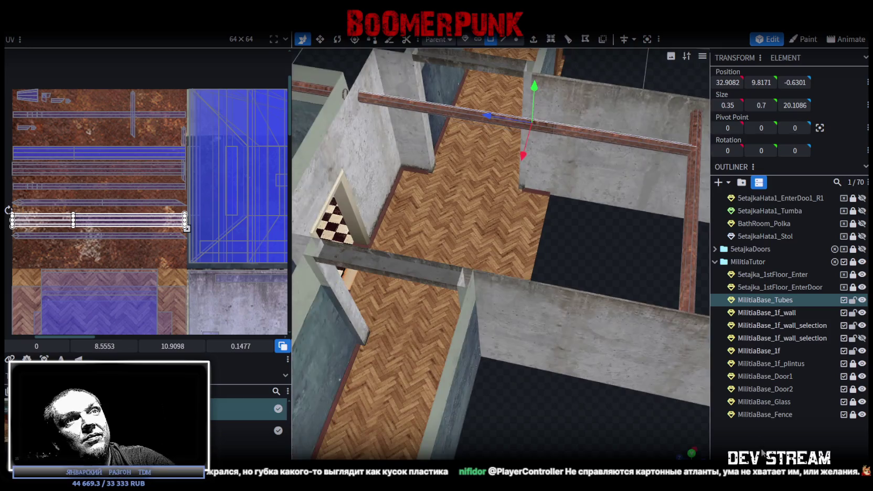
click(596, 261)
scroll(604, 293, up, 3)
mouse_move(605, 314)
mouse_down()
mouse_move(363, 268)
mouse_move(516, 251)
mouse_move(618, 310)
mouse_move(608, 297)
mouse_up()
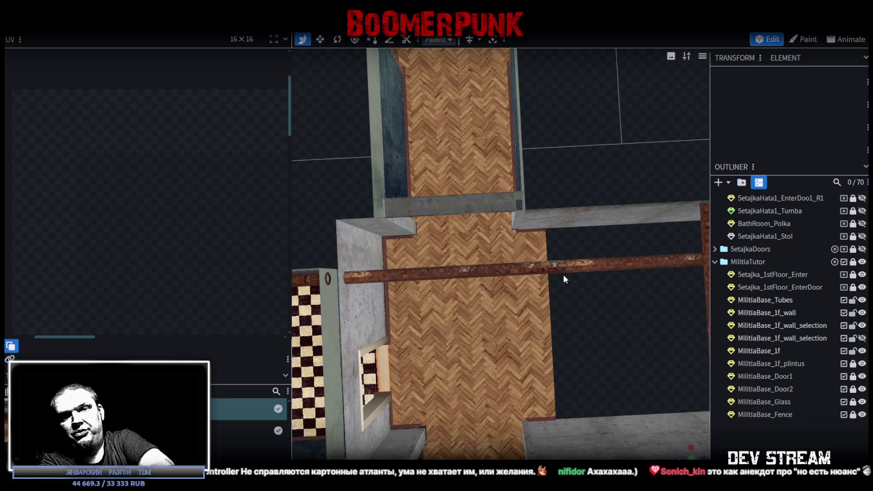
Select the MilitiaBase_Tubes pipe mesh and slide it along X to about 31.17
mouse_move(594, 284)
mouse_down()
mouse_move(597, 269)
mouse_move(628, 262)
mouse_move(544, 150)
mouse_move(595, 145)
mouse_up()
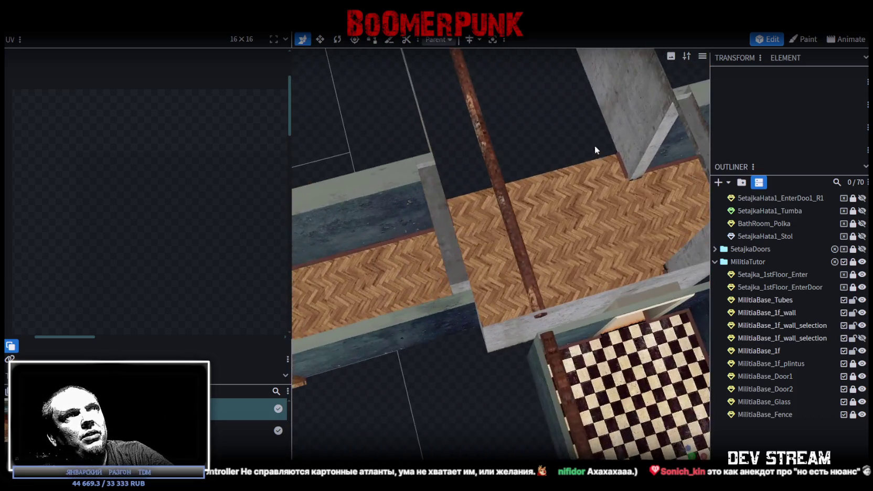
click(488, 135)
click(489, 135)
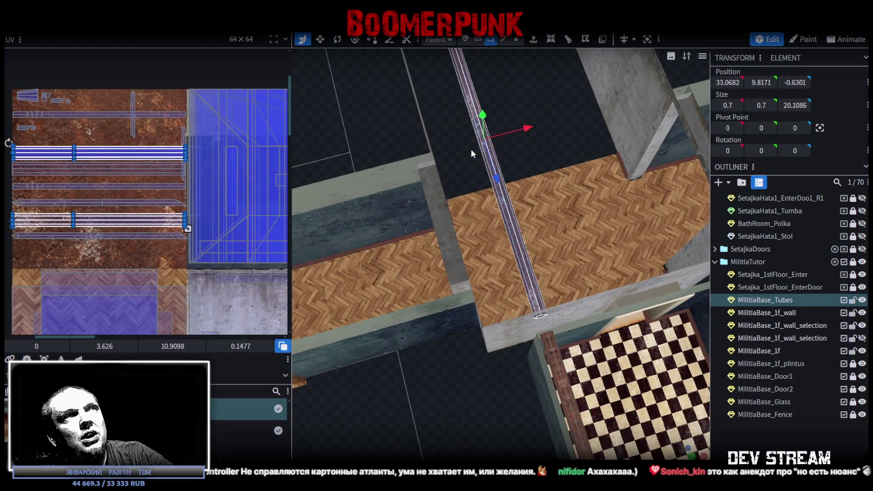
mouse_move(505, 122)
mouse_down()
mouse_move(524, 155)
mouse_move(496, 166)
mouse_up()
mouse_move(556, 156)
mouse_down()
mouse_move(494, 120)
mouse_move(665, 97)
mouse_move(597, 288)
mouse_move(579, 303)
mouse_move(616, 327)
mouse_move(535, 223)
mouse_move(588, 241)
mouse_up()
Check the wall selection, corridor beam, rusty rail and far beam UVs, then clear the selection
click(535, 223)
click(587, 241)
mouse_move(578, 282)
mouse_down()
mouse_move(602, 245)
mouse_move(576, 241)
mouse_move(580, 234)
mouse_move(567, 241)
mouse_move(545, 309)
mouse_move(581, 305)
mouse_move(583, 296)
mouse_move(580, 312)
mouse_move(582, 278)
mouse_move(605, 321)
mouse_up()
scroll(605, 320, up, 3)
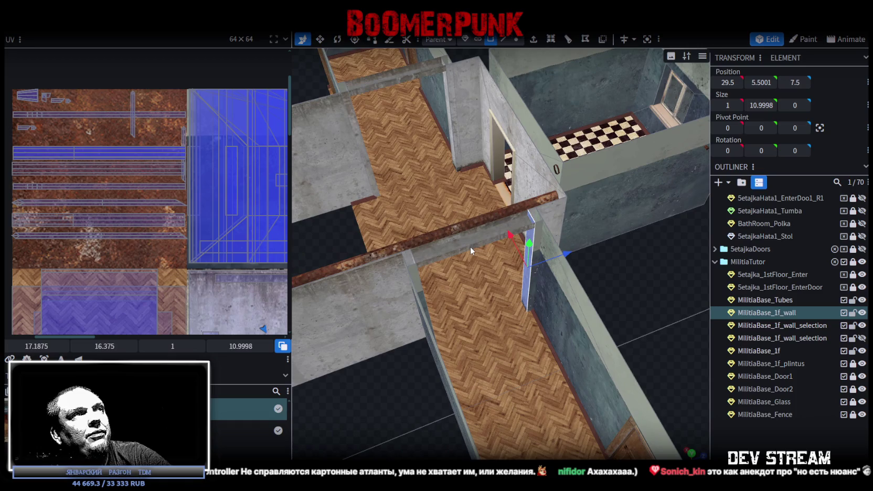
click(470, 247)
shift+click(459, 235)
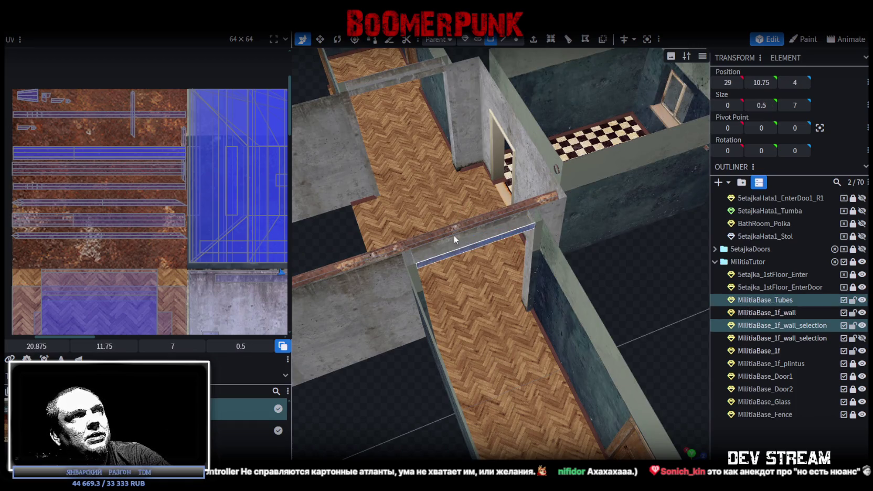
click(405, 72)
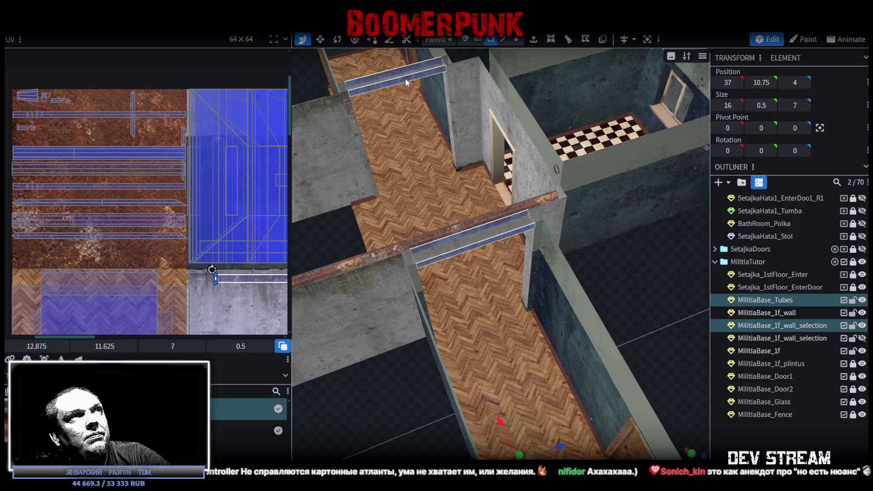
middle_drag(190, 207, 124, 172)
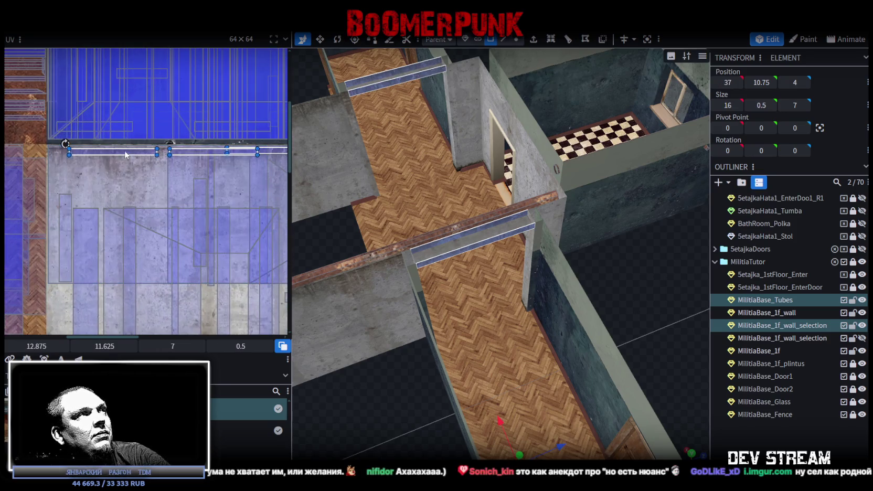
key(Escape)
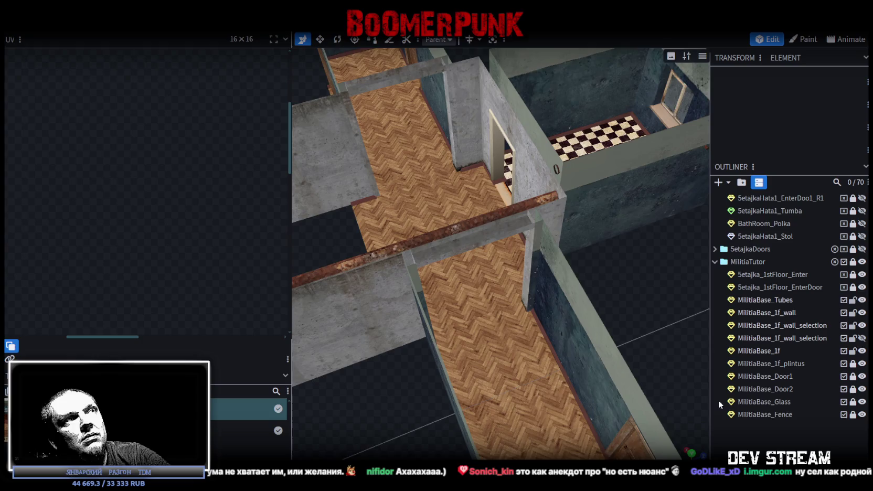
drag(625, 310, 608, 279)
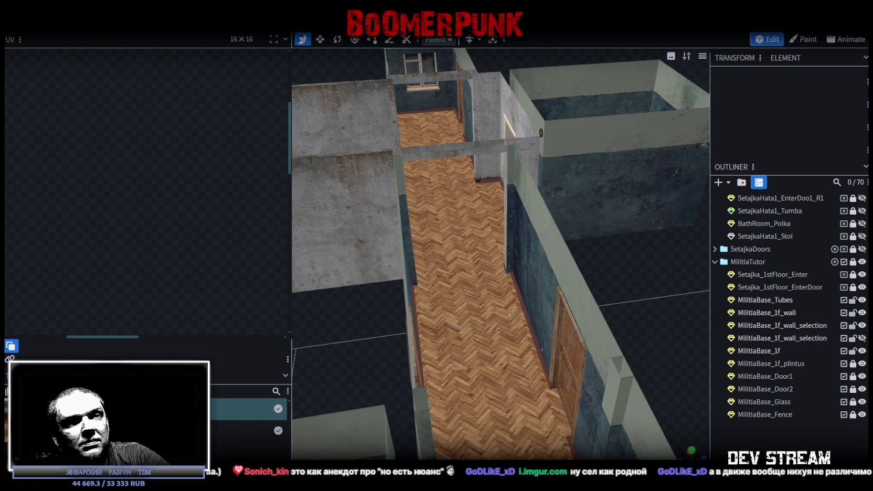
Switch from Blockbench to the browser showing the Imgur video post
key(alt+Tab)
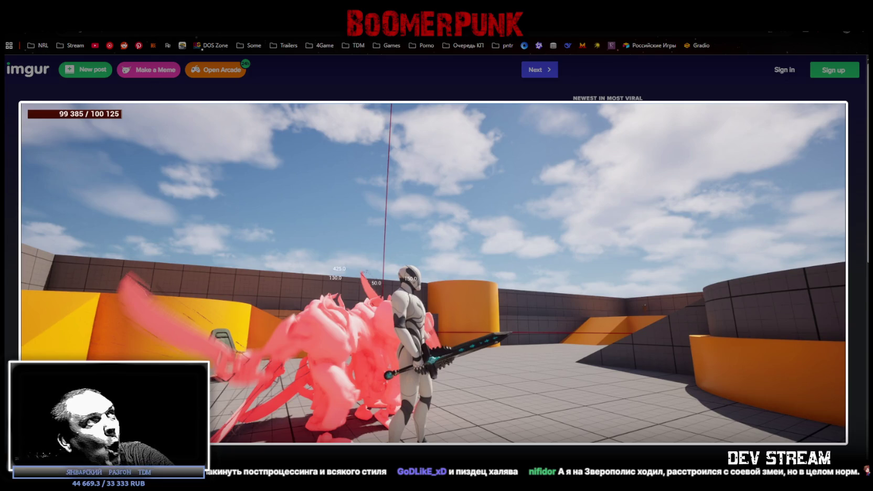
Return briefly to Blockbench, view the jpg image in Chrome, nudge its window, then close Chrome
key(alt+Tab)
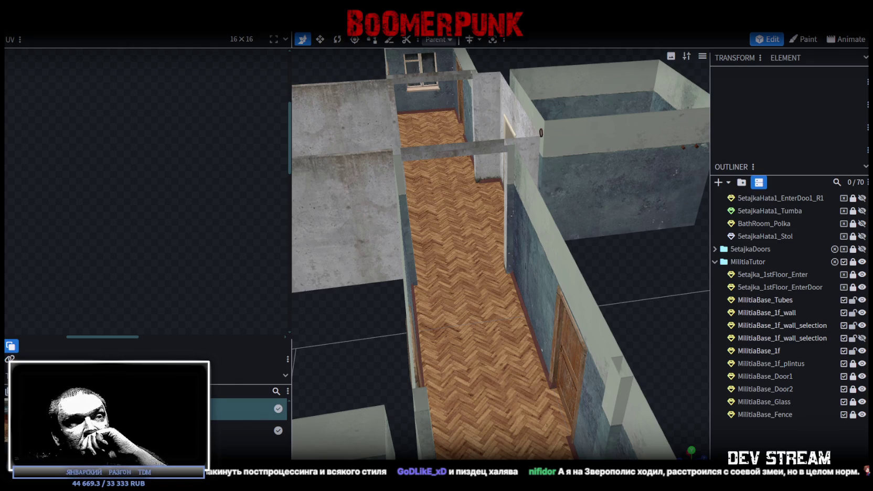
key(alt+Tab)
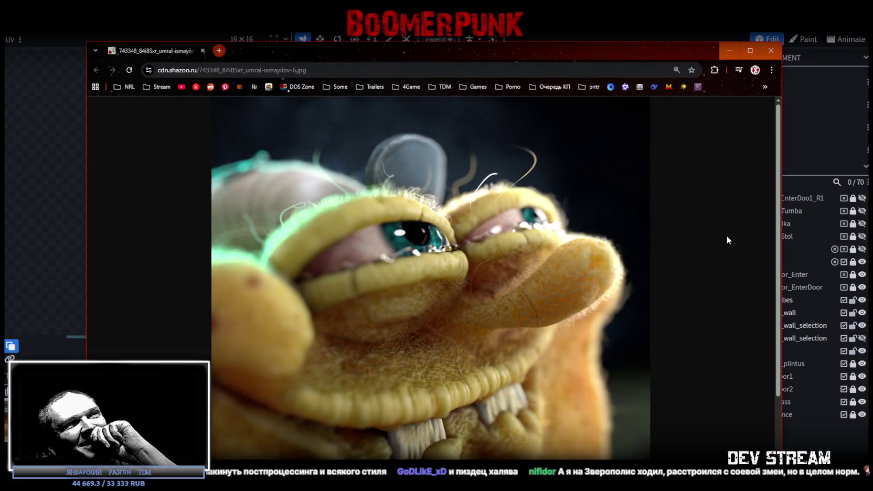
drag(494, 52, 509, 36)
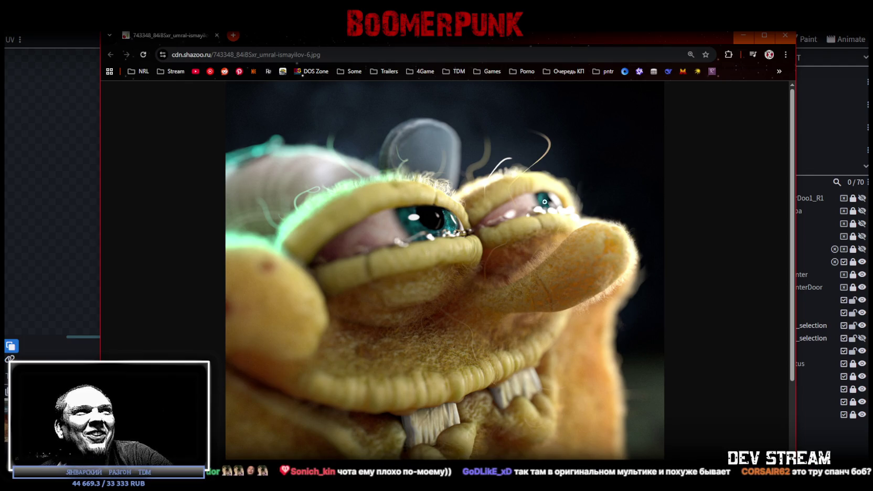
click(785, 38)
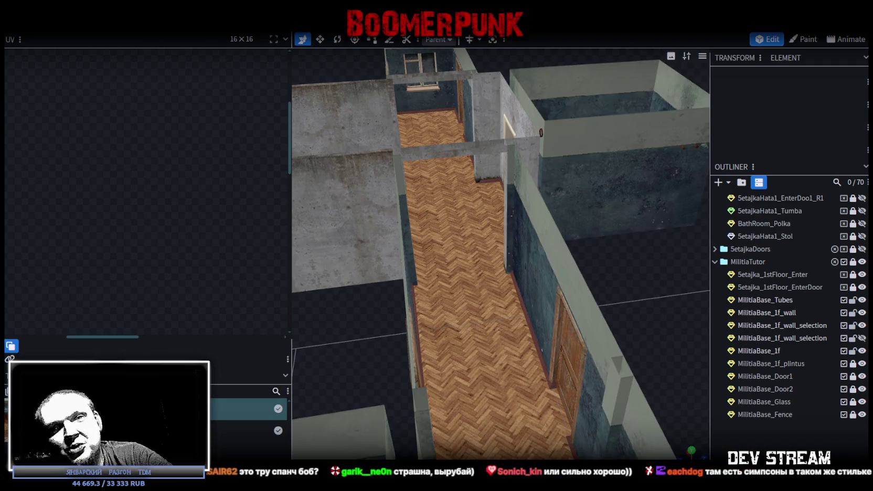
scroll(577, 404, down, 3)
scroll(554, 397, down, 1)
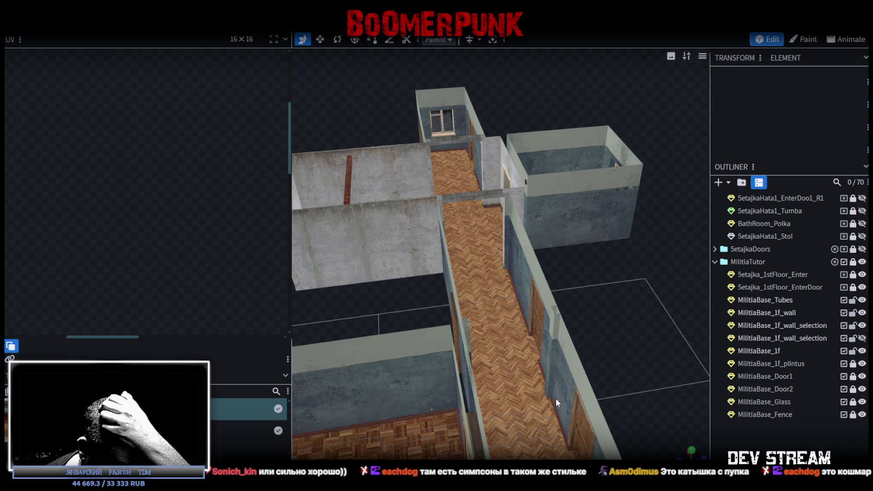
mouse_move(554, 397)
mouse_down()
mouse_move(634, 306)
mouse_move(519, 304)
mouse_move(520, 313)
mouse_up()
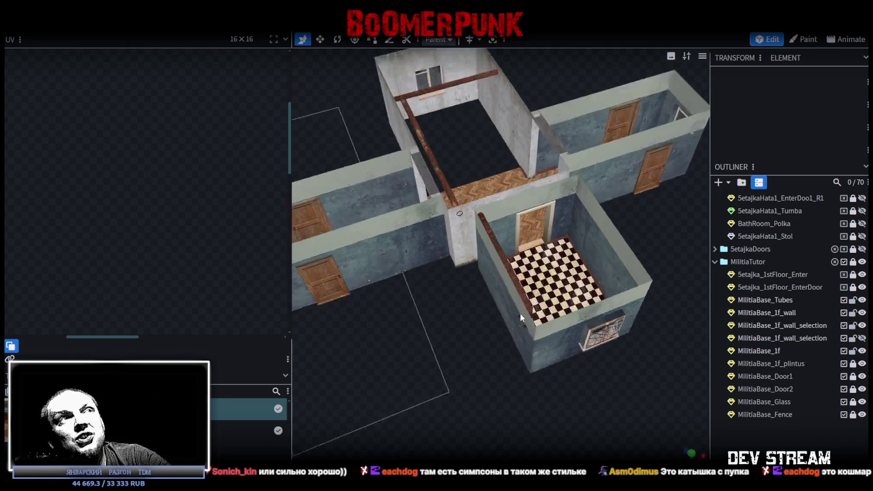
scroll(519, 313, up, 3)
mouse_move(725, 307)
mouse_down()
mouse_move(753, 311)
mouse_move(638, 361)
mouse_move(556, 334)
mouse_move(584, 328)
mouse_move(593, 386)
mouse_move(557, 377)
mouse_move(537, 383)
mouse_move(644, 366)
mouse_move(625, 366)
mouse_move(521, 425)
mouse_move(401, 334)
mouse_move(542, 349)
mouse_up()
mouse_move(619, 148)
mouse_down()
mouse_move(544, 137)
mouse_move(538, 118)
mouse_move(547, 126)
mouse_up()
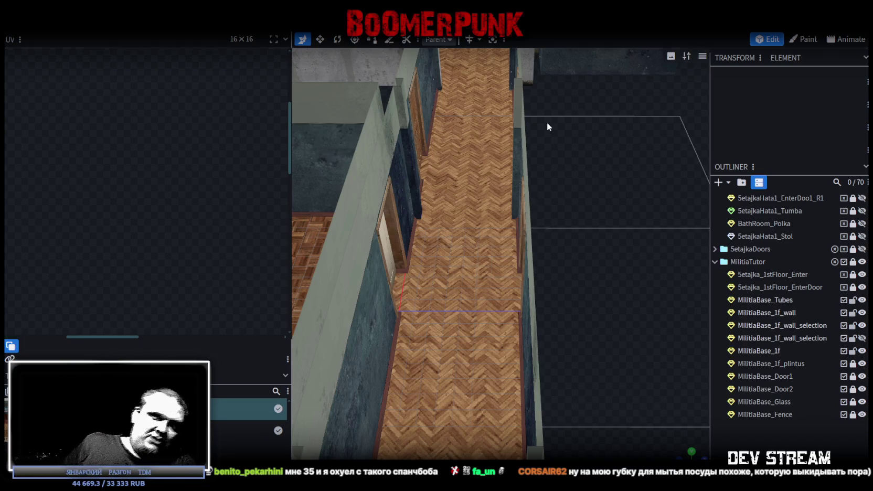
mouse_move(547, 122)
mouse_down()
mouse_move(524, 295)
mouse_move(598, 295)
mouse_move(578, 318)
mouse_move(640, 330)
mouse_move(601, 296)
mouse_move(615, 287)
mouse_move(604, 272)
mouse_move(614, 257)
mouse_move(583, 282)
mouse_move(656, 303)
mouse_move(698, 303)
mouse_move(547, 433)
mouse_move(519, 356)
mouse_move(669, 345)
mouse_move(596, 407)
mouse_move(576, 397)
mouse_move(598, 397)
mouse_move(446, 209)
mouse_up()
click(445, 209)
mouse_move(530, 237)
mouse_down()
mouse_move(558, 240)
mouse_move(540, 210)
mouse_up()
click(503, 39)
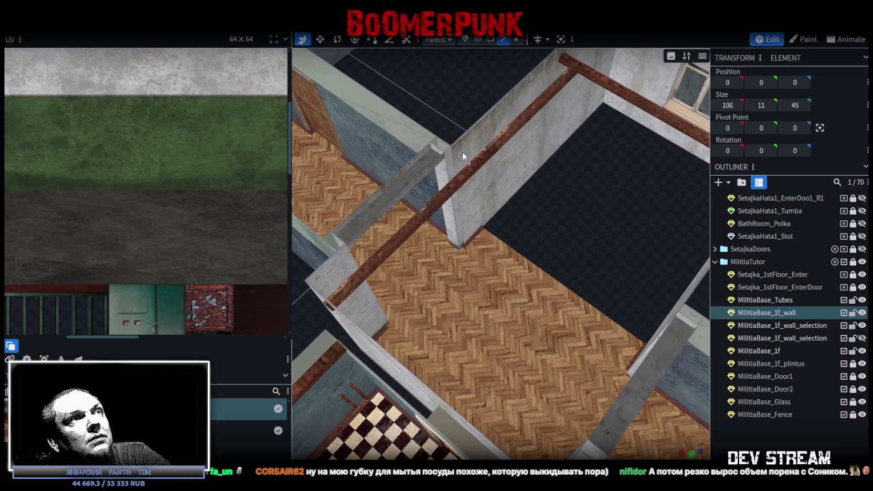
drag(462, 151, 454, 206)
click(453, 207)
click(453, 203)
drag(542, 222, 550, 218)
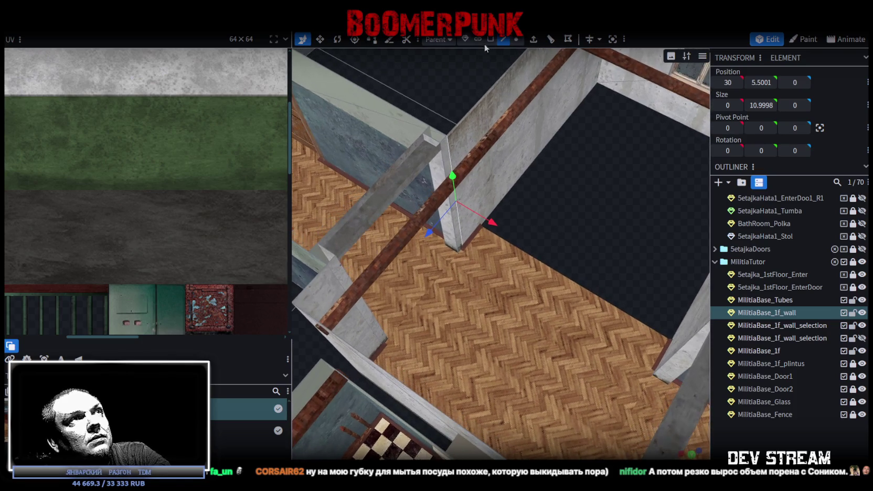
click(490, 40)
click(446, 151)
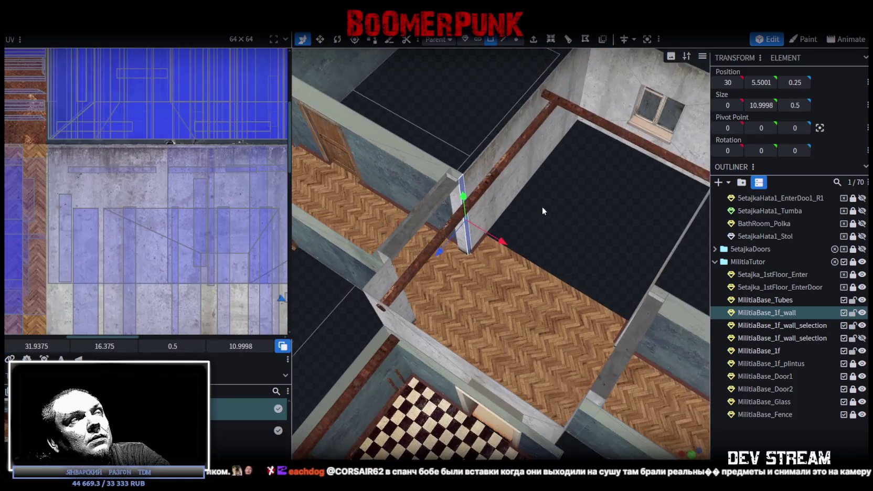
drag(542, 207, 579, 215)
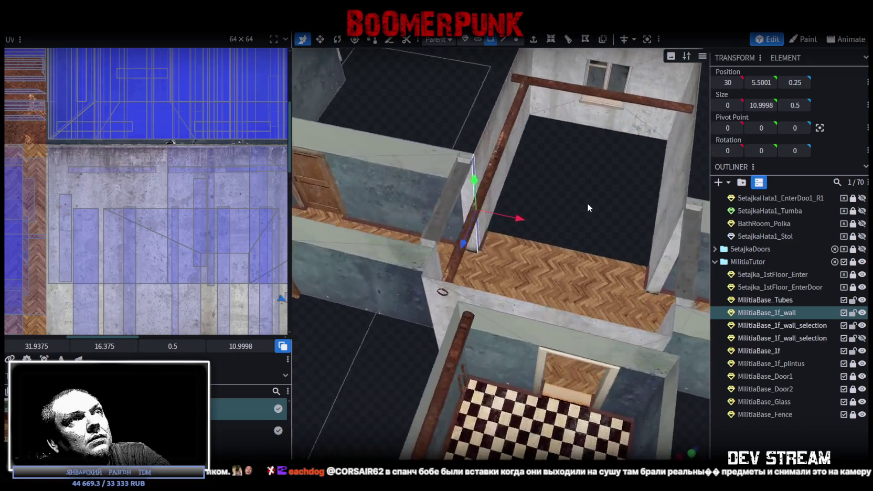
scroll(583, 210, up, 3)
scroll(541, 204, up, 3)
drag(548, 209, 556, 206)
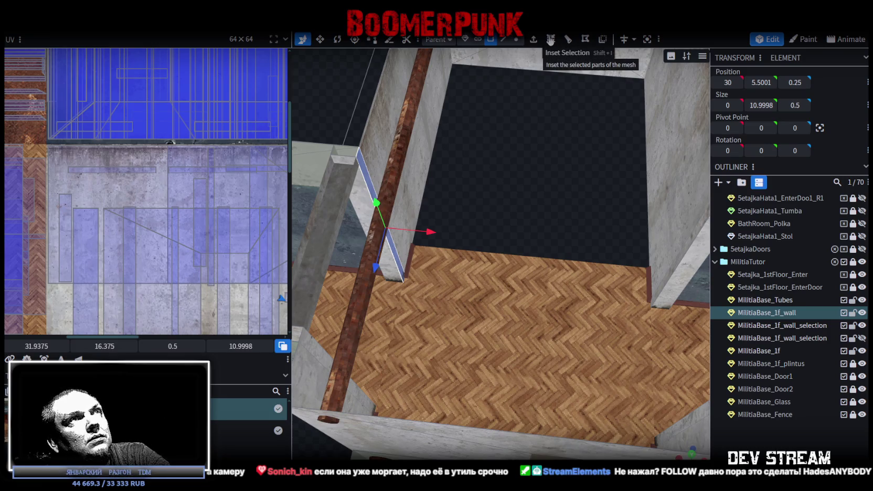
mouse_move(508, 146)
mouse_down()
mouse_move(427, 167)
mouse_move(478, 149)
mouse_move(516, 150)
mouse_up()
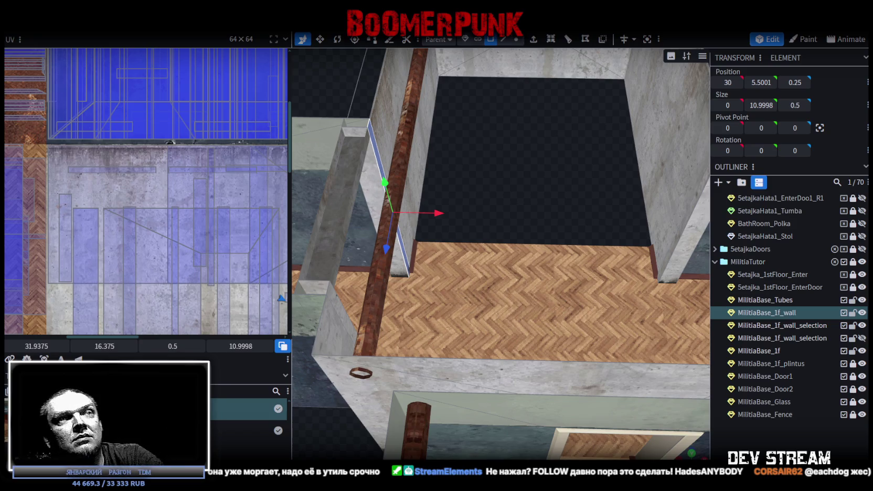
mouse_move(549, 234)
mouse_down()
mouse_move(510, 198)
mouse_move(529, 204)
mouse_up()
scroll(549, 204, up, 3)
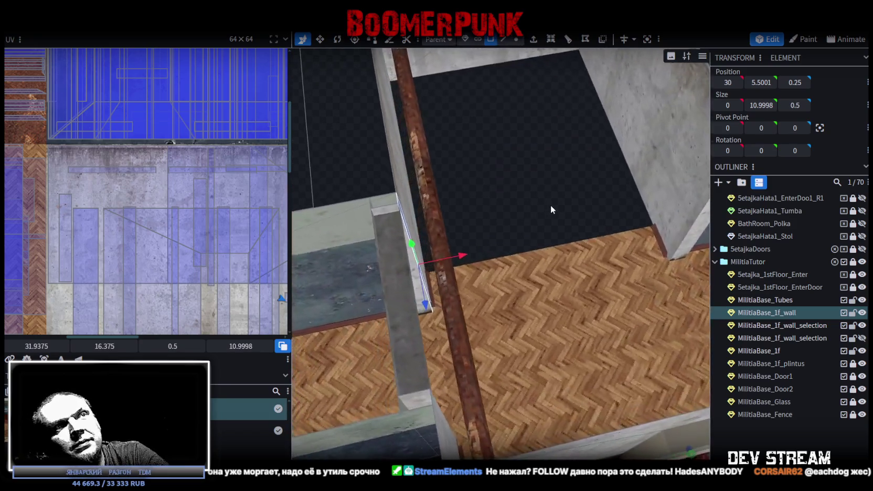
scroll(550, 204, down, 3)
scroll(518, 200, down, 2)
scroll(506, 189, down, 2)
drag(523, 177, 685, 153)
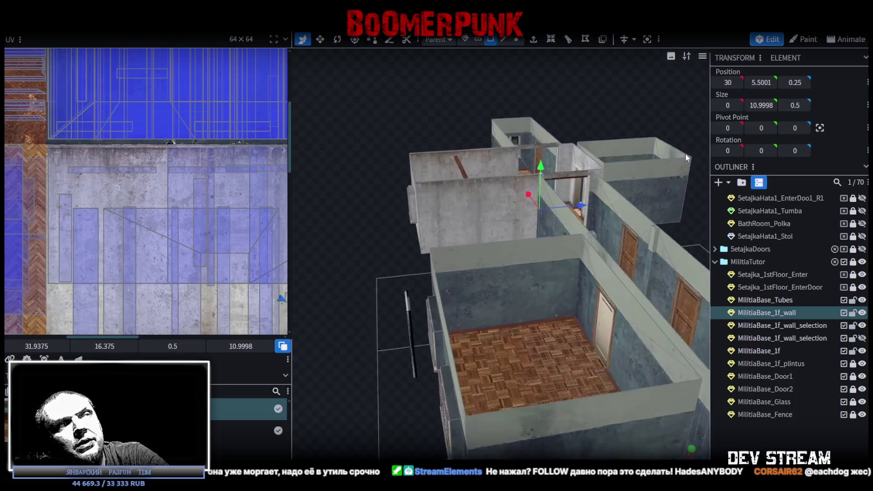
drag(685, 153, 657, 131)
scroll(653, 126, up, 3)
scroll(650, 131, up, 2)
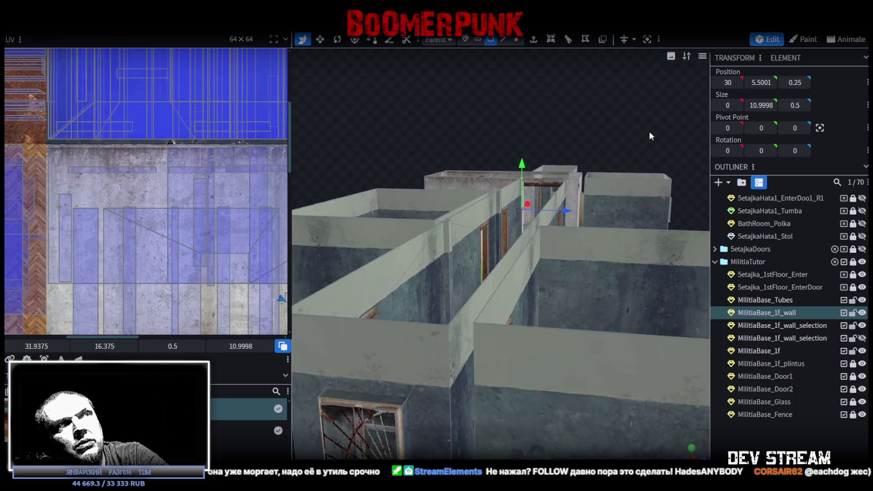
scroll(649, 136, down, 3)
click(608, 269)
scroll(603, 269, up, 2)
scroll(603, 236, up, 1)
mouse_move(604, 199)
mouse_down()
mouse_move(629, 229)
mouse_move(588, 224)
mouse_move(593, 215)
mouse_move(561, 206)
mouse_move(571, 306)
mouse_move(581, 315)
mouse_move(486, 261)
mouse_up()
scroll(592, 216, down, 2)
scroll(545, 215, down, 2)
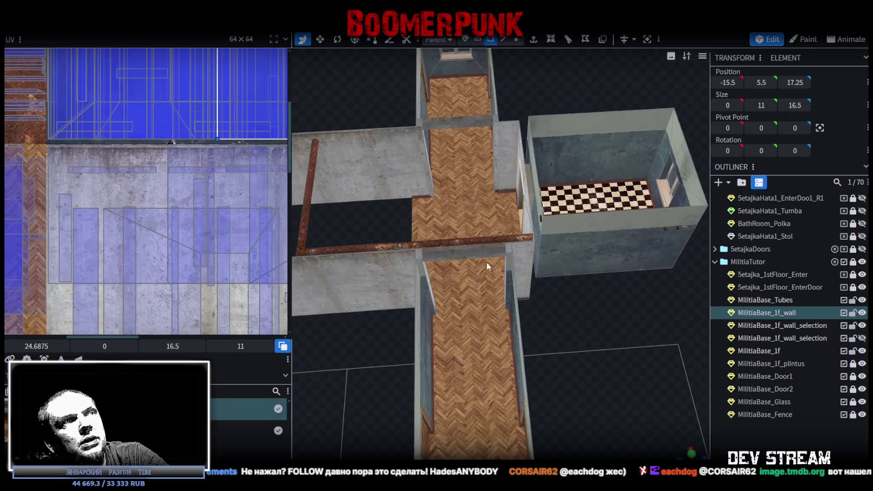
Copy the corridor beam's faces, paste them as a mesh selection, and slide the new beam along the corridor
click(463, 256)
scroll(438, 258, up, 2)
shift+click(422, 244)
right_click(418, 239)
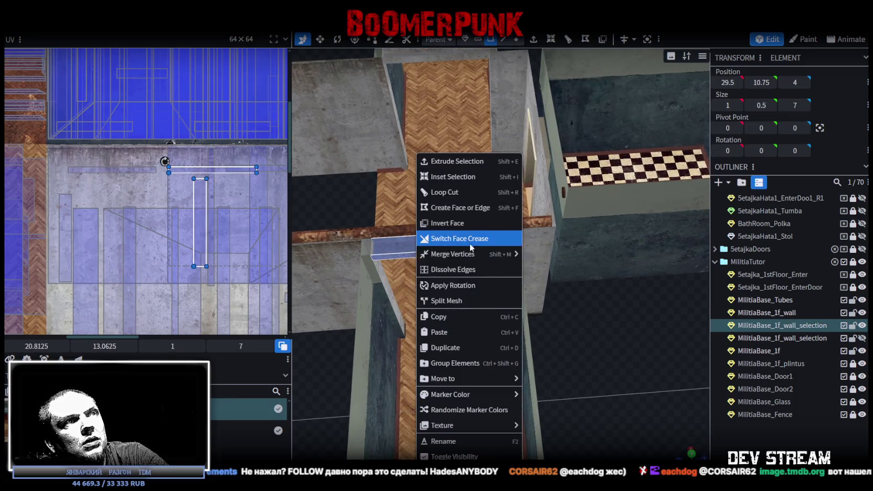
click(455, 309)
right_click(409, 262)
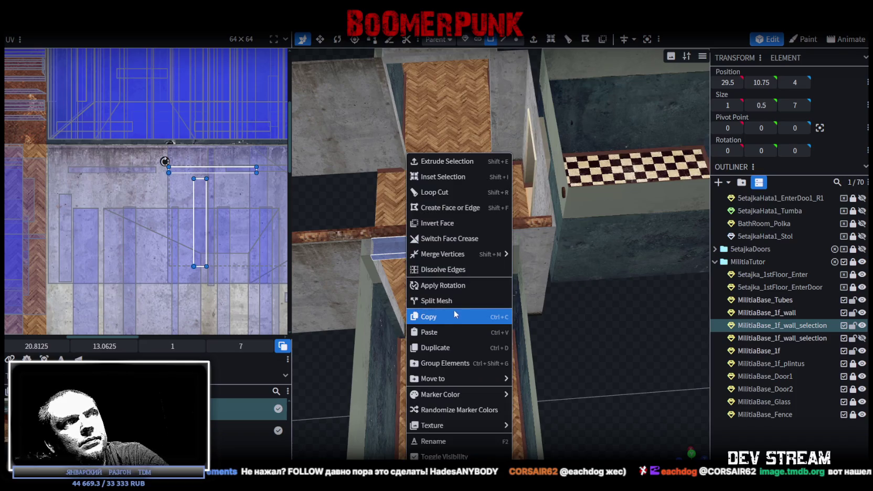
click(488, 332)
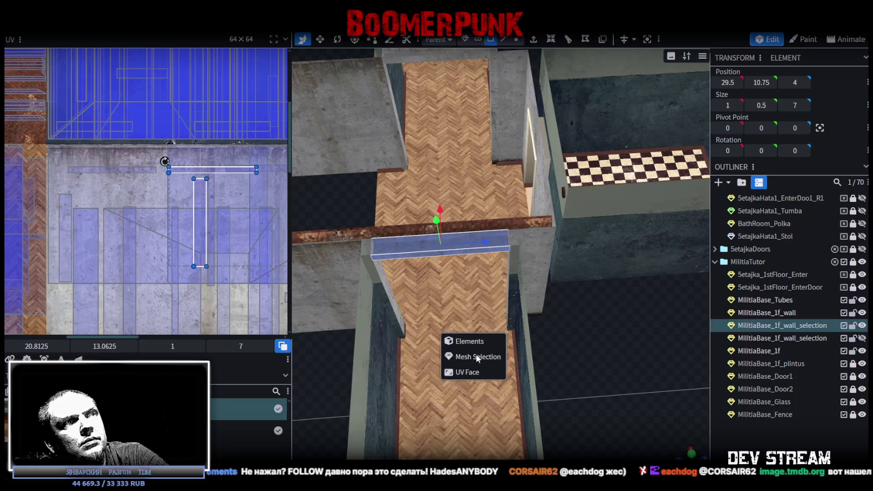
click(475, 357)
drag(480, 361, 611, 294)
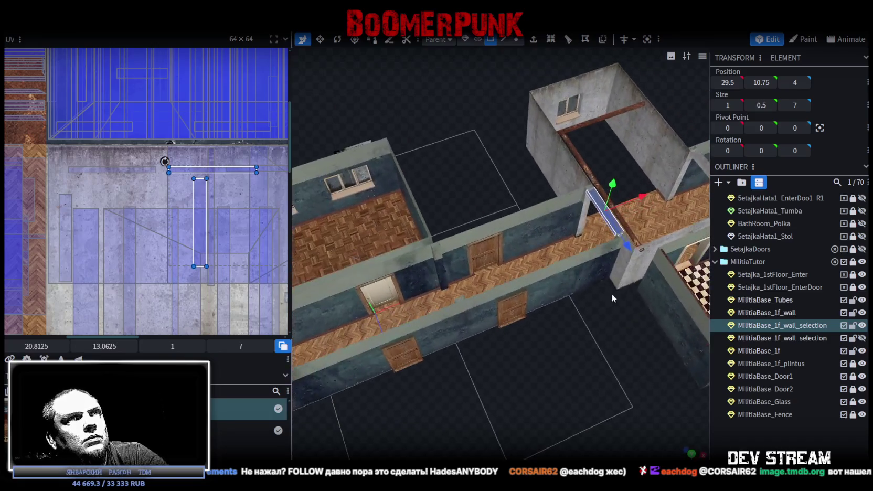
mouse_move(642, 196)
mouse_down()
mouse_move(487, 255)
mouse_move(555, 349)
mouse_up()
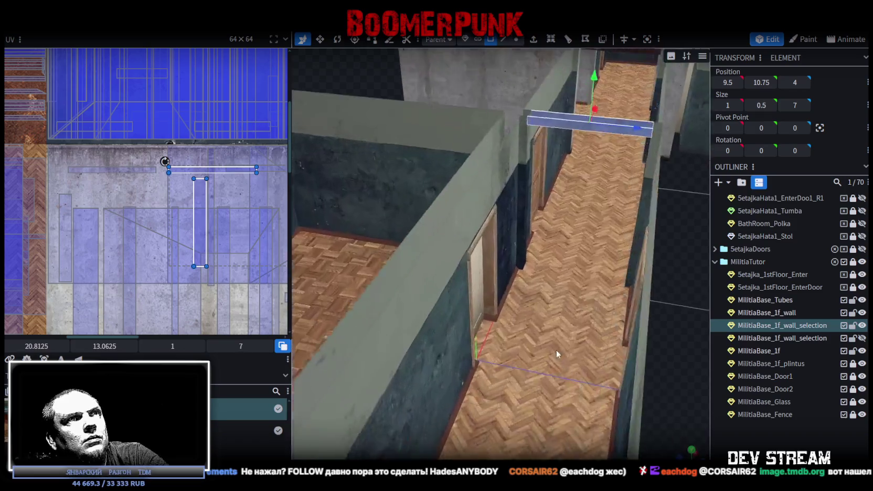
Shift the new beam's UV faces left and paste the copied UV face data onto it
scroll(556, 349, down, 5)
drag(471, 358, 544, 348)
scroll(543, 352, up, 2)
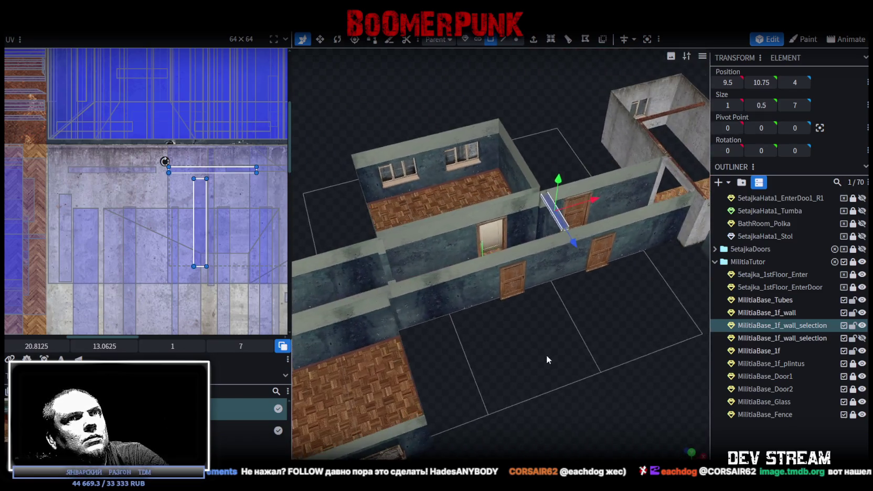
right_drag(546, 355, 609, 315)
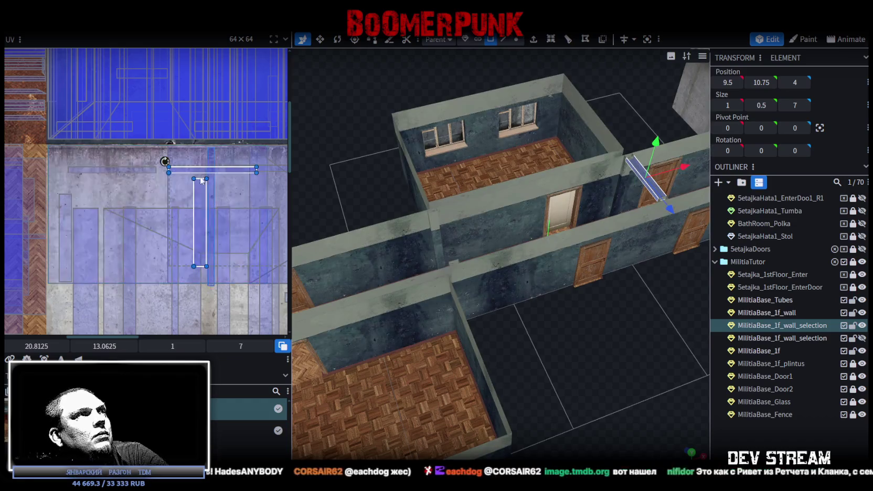
drag(200, 203, 111, 203)
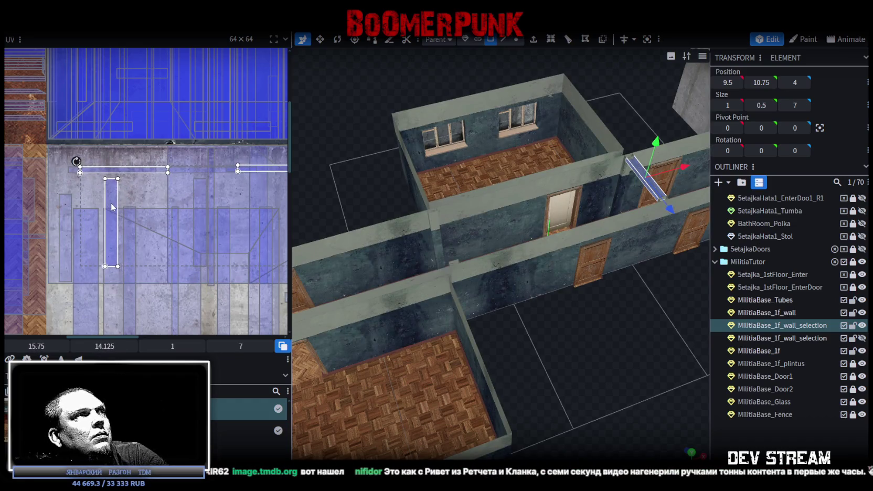
right_click(633, 165)
click(654, 219)
right_click(637, 170)
click(669, 241)
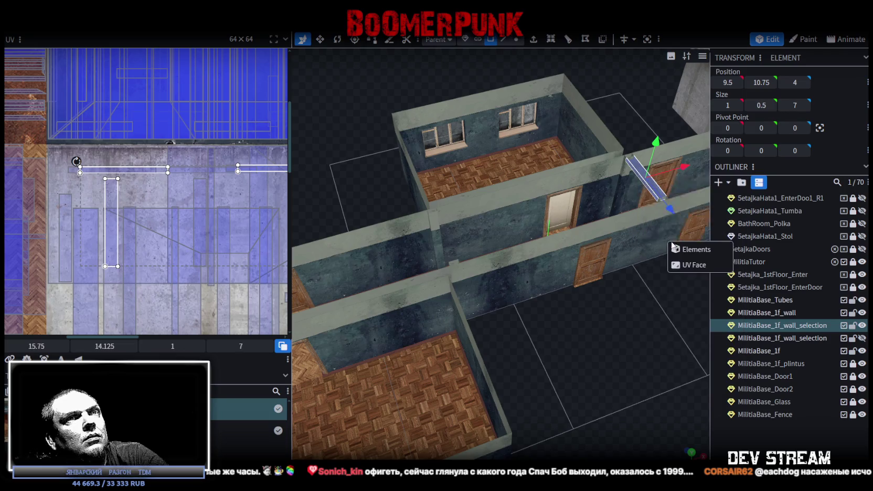
mouse_move(690, 253)
right_down()
mouse_move(585, 338)
mouse_move(565, 370)
right_up()
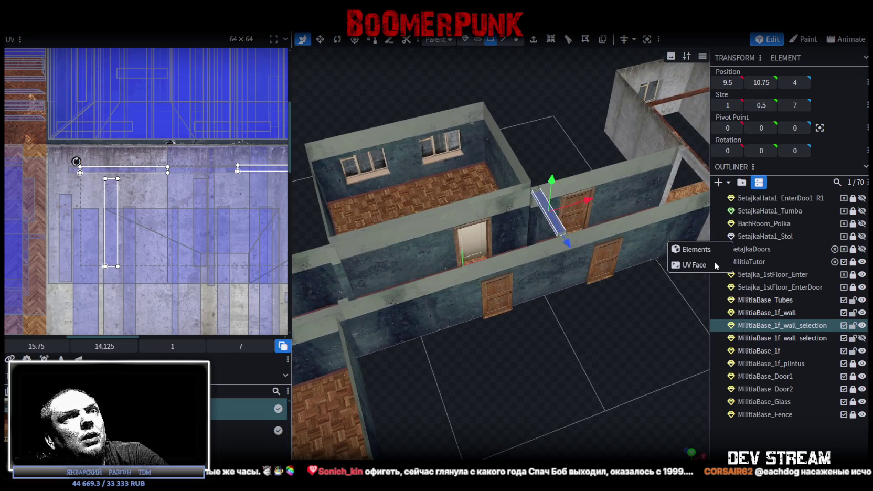
click(693, 266)
scroll(536, 202, up, 3)
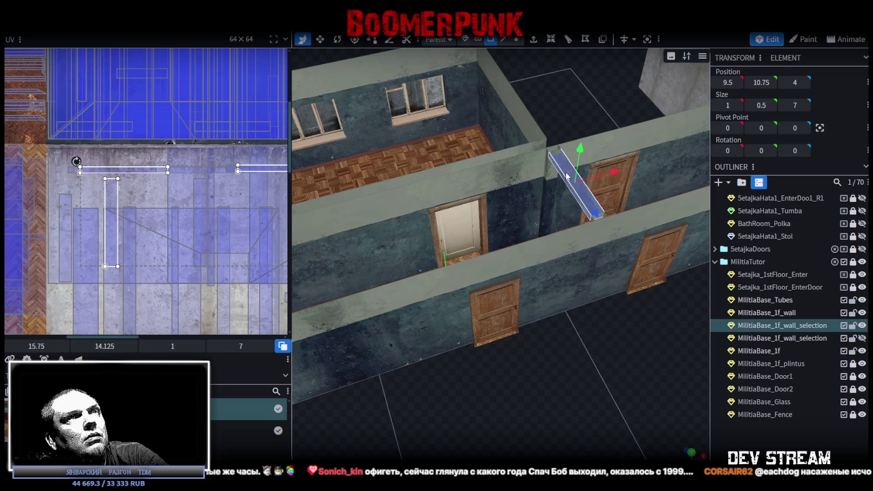
right_click(566, 174)
Select MilitiaBase_1f_wall_selection and the MilitiaBase_1f floor, then copy and paste duplicates of both
drag(494, 407, 593, 196)
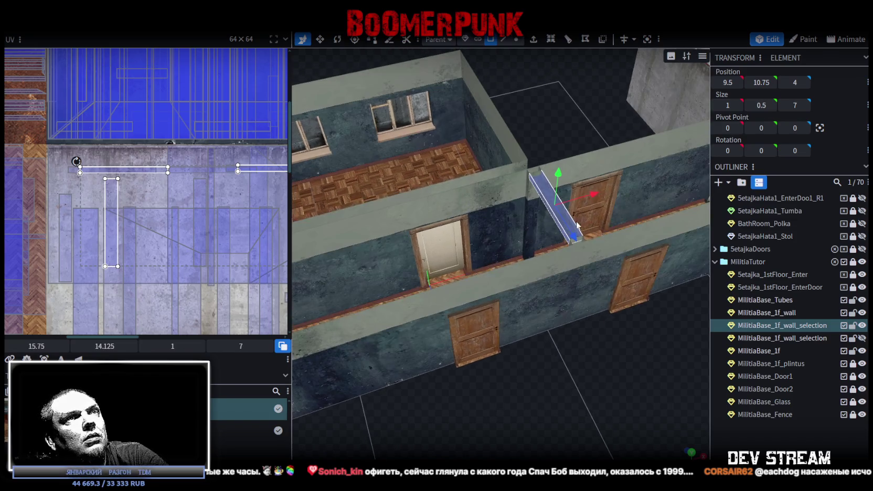
click(587, 196)
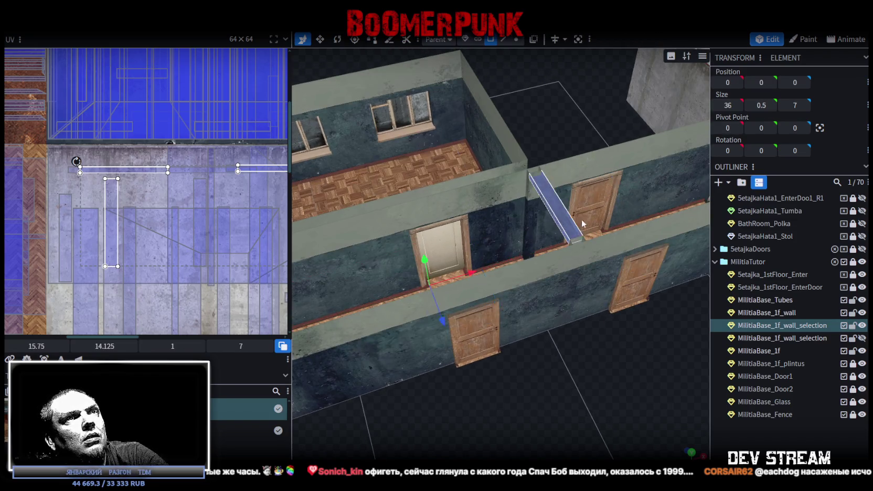
scroll(552, 383, down, 3)
scroll(552, 383, down, 2)
scroll(572, 336, up, 3)
drag(578, 339, 643, 355)
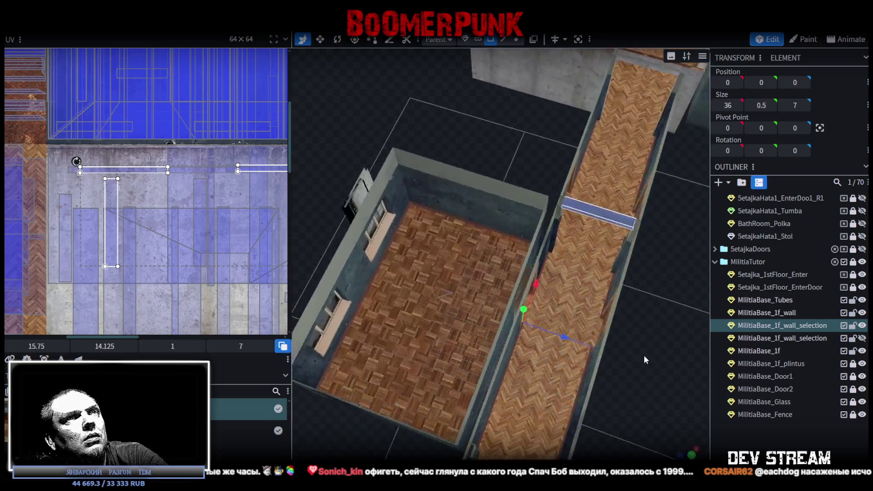
scroll(608, 245, up, 2)
ctrl+click(609, 245)
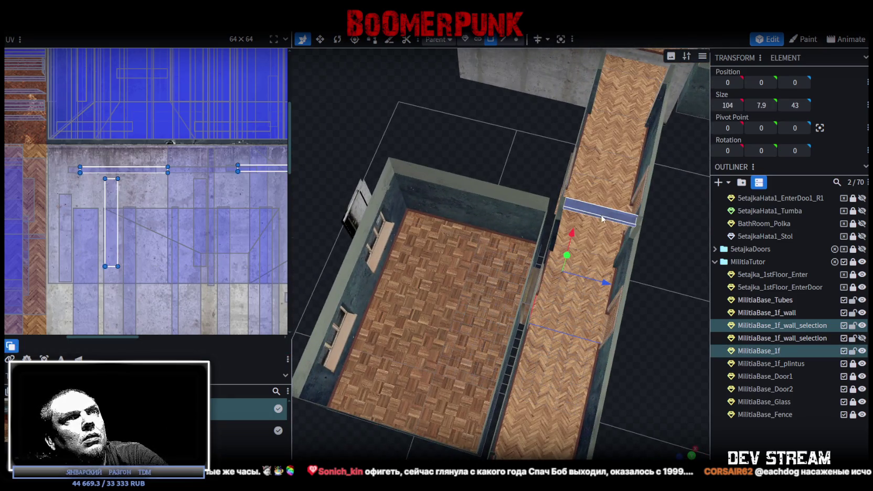
mouse_move(601, 215)
mouse_down()
mouse_move(640, 303)
mouse_move(597, 304)
mouse_up()
key(v)
key(v)
scroll(574, 331, up, 2)
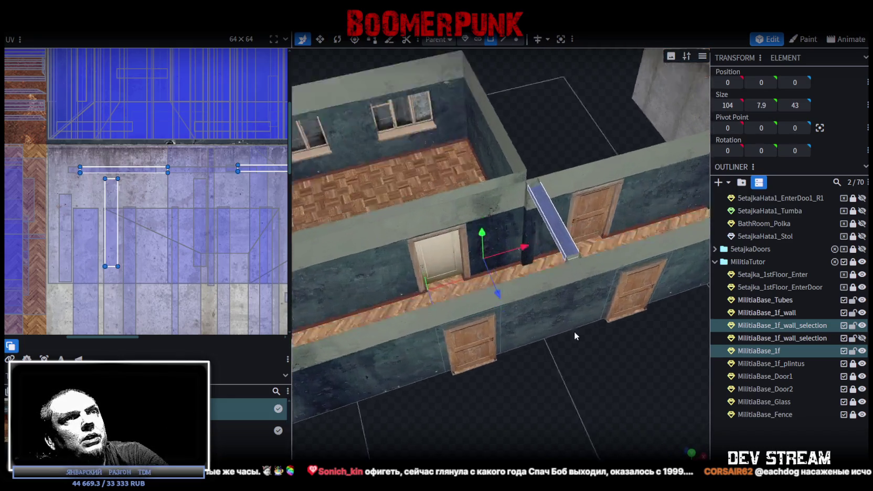
scroll(571, 334, up, 2)
right_click(582, 256)
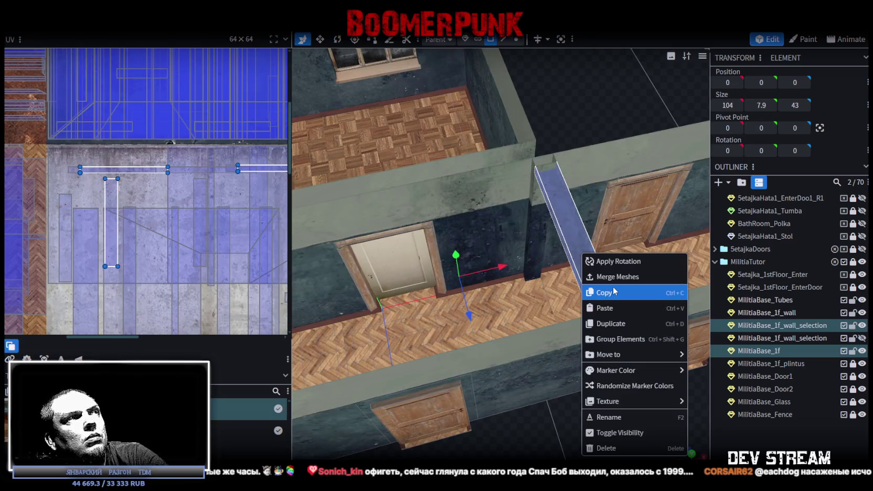
click(612, 293)
right_click(583, 254)
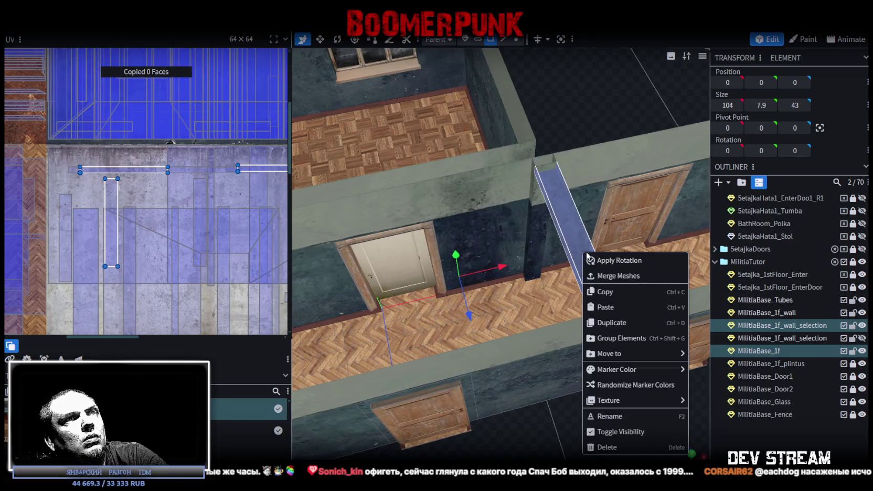
click(604, 308)
scroll(590, 392, down, 3)
scroll(583, 354, down, 2)
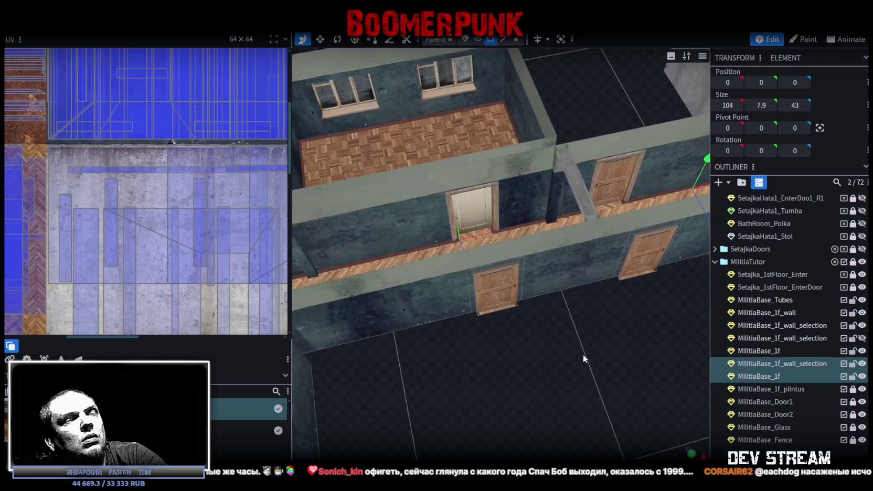
Delete the duplicated floor copy
click(768, 376)
scroll(570, 351, down, 3)
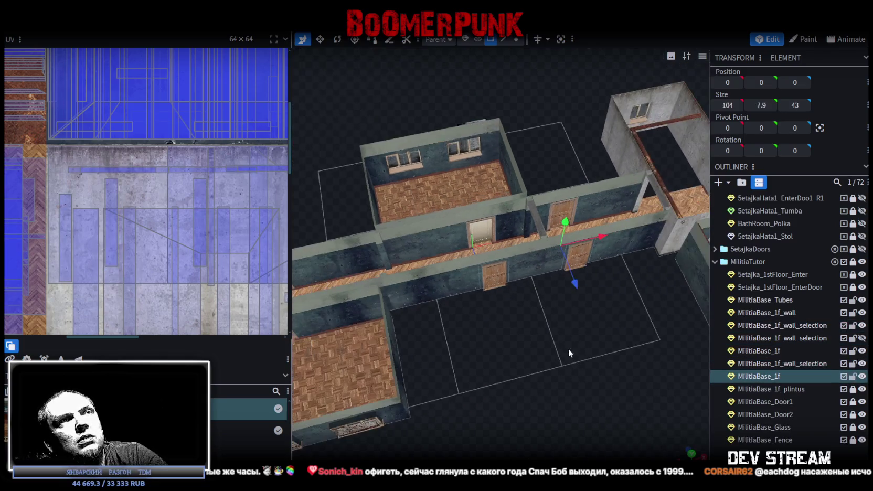
drag(576, 283, 710, 436)
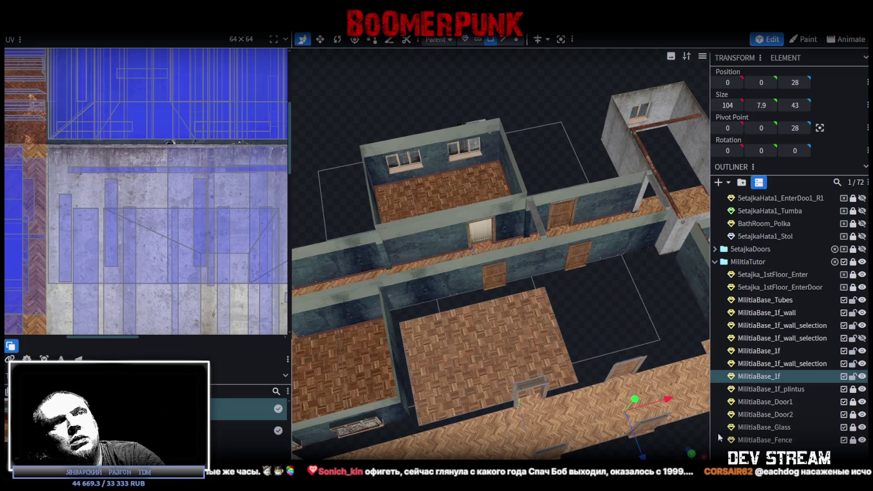
key(Delete)
Slide the copied wall_selection beams left along X down the corridor
click(770, 362)
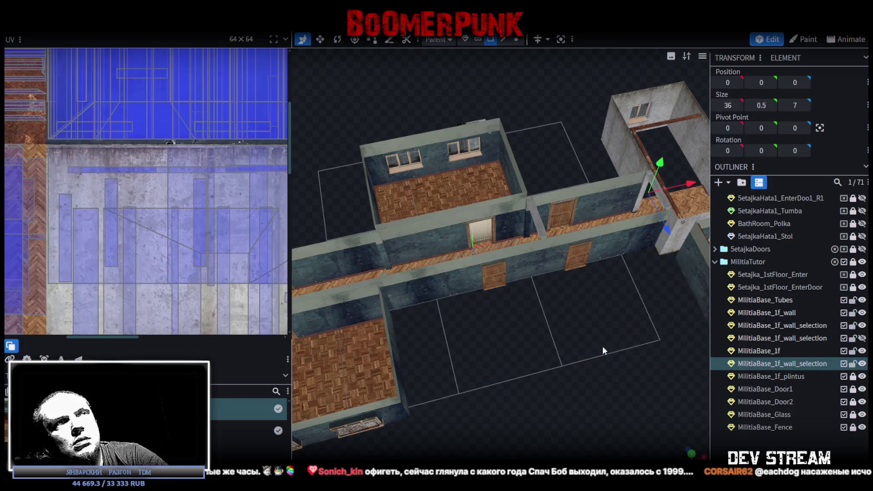
scroll(575, 336, down, 5)
mouse_move(589, 353)
mouse_down()
mouse_move(563, 352)
mouse_move(572, 337)
mouse_up()
scroll(563, 353, up, 2)
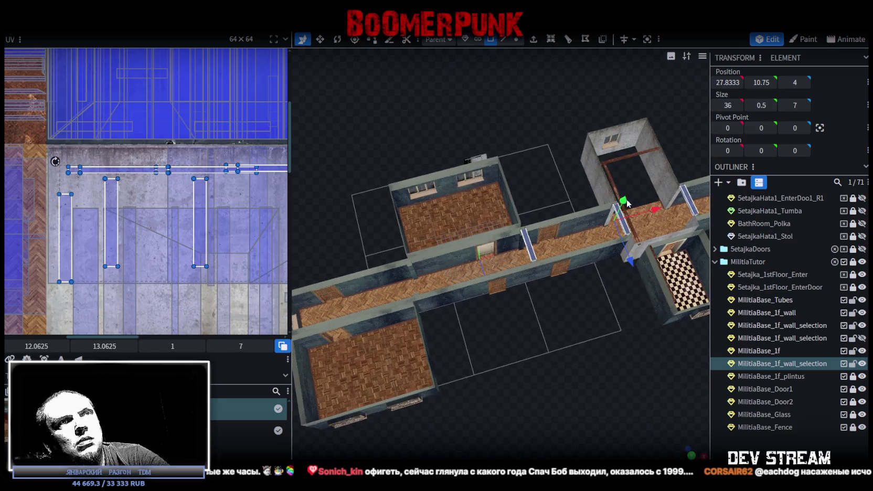
mouse_move(655, 213)
mouse_down()
mouse_move(571, 245)
mouse_move(370, 286)
mouse_move(444, 256)
mouse_move(463, 273)
mouse_up()
Select the faces of the hallway beam at -14.5, 10.75, 4
drag(539, 305, 607, 332)
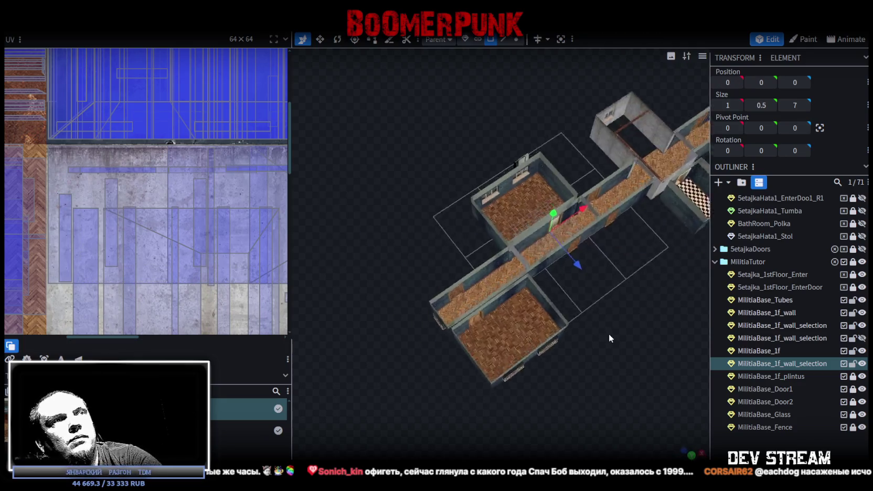
scroll(611, 334, up, 5)
scroll(575, 237, up, 2)
click(571, 229)
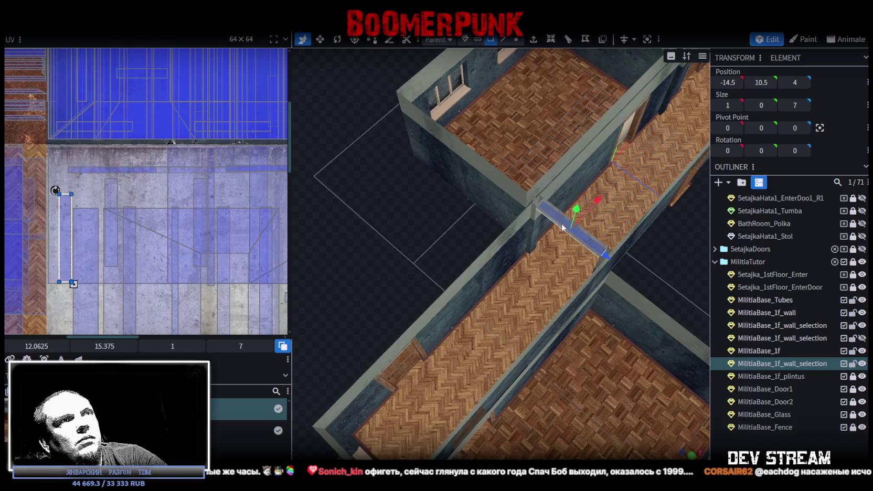
click(555, 223)
click(555, 210)
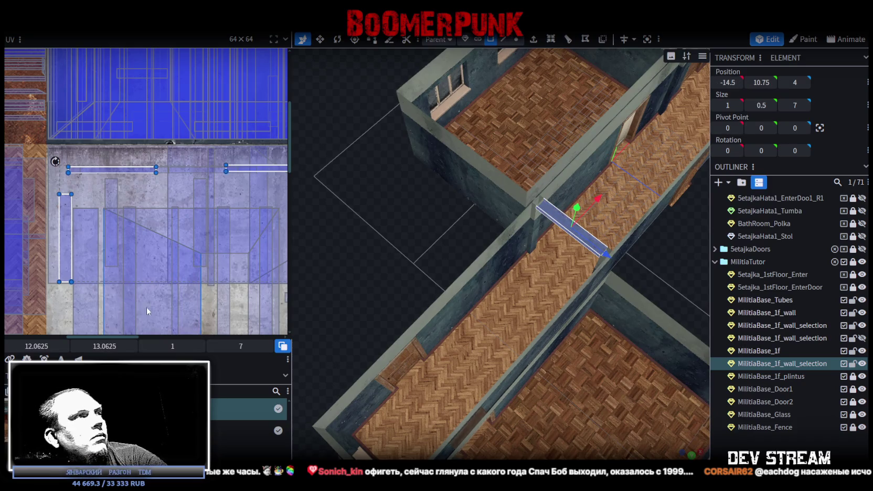
Line up the beam's UV faces on the concrete texture, one at 38.25, 16.25
scroll(211, 234, down, 3)
drag(149, 230, 240, 227)
middle_drag(240, 228, 154, 208)
drag(173, 234, 211, 238)
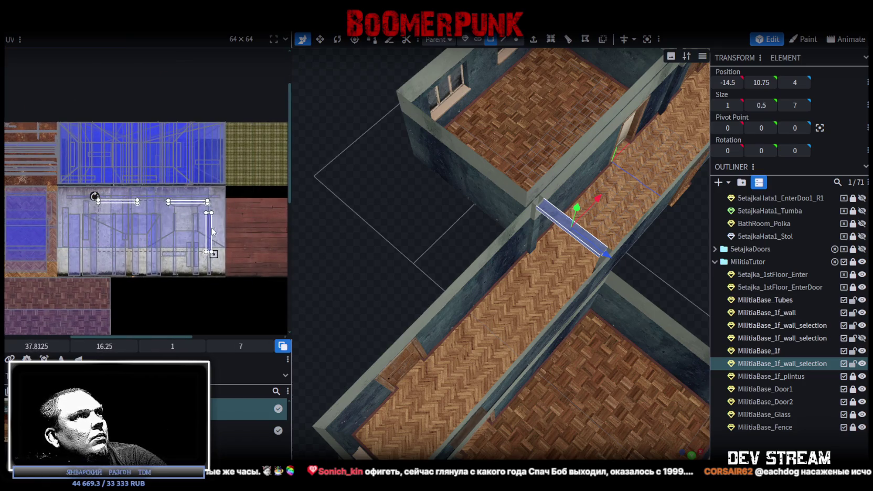
scroll(512, 266, down, 5)
drag(512, 266, 610, 321)
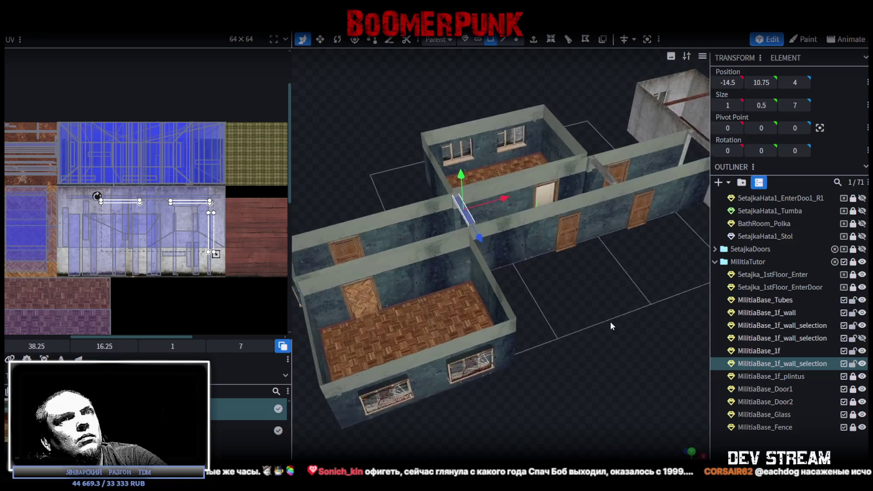
scroll(657, 326, up, 2)
scroll(656, 324, up, 2)
Pick out the wall and wall_selection pieces in the Outliner, briefly showing then re-hiding the ceiling
click(810, 326)
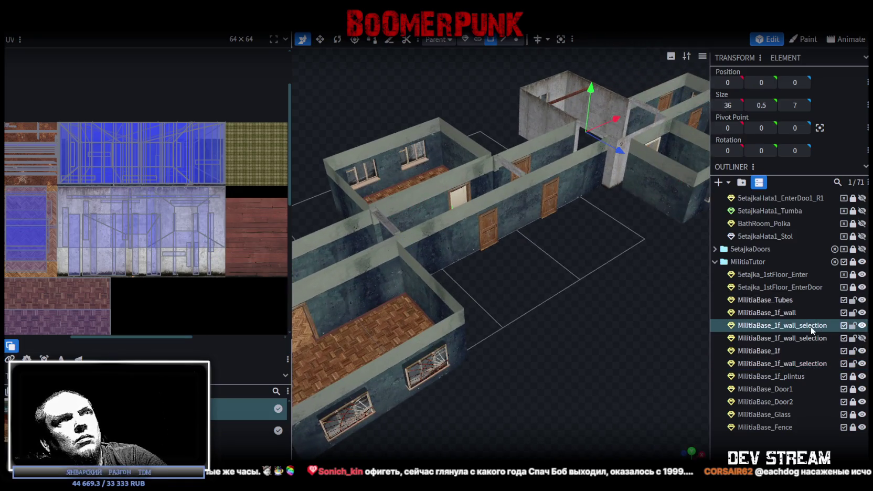
click(785, 312)
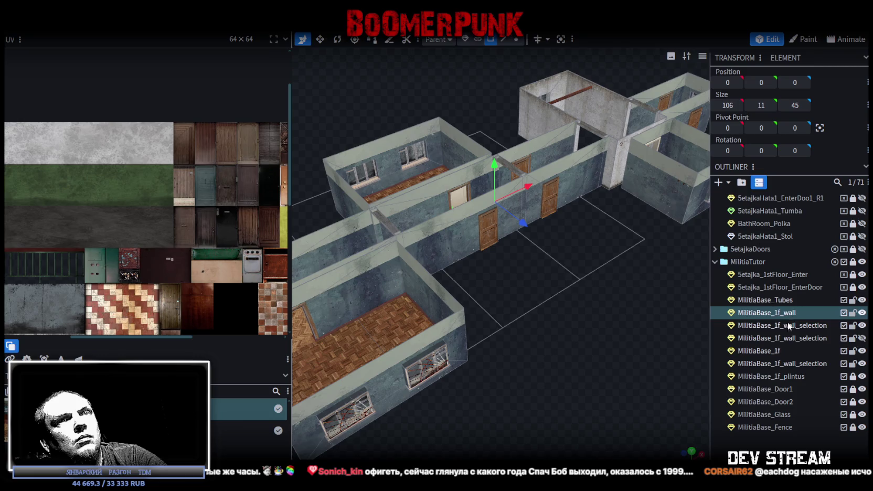
ctrl+click(786, 327)
ctrl+click(787, 338)
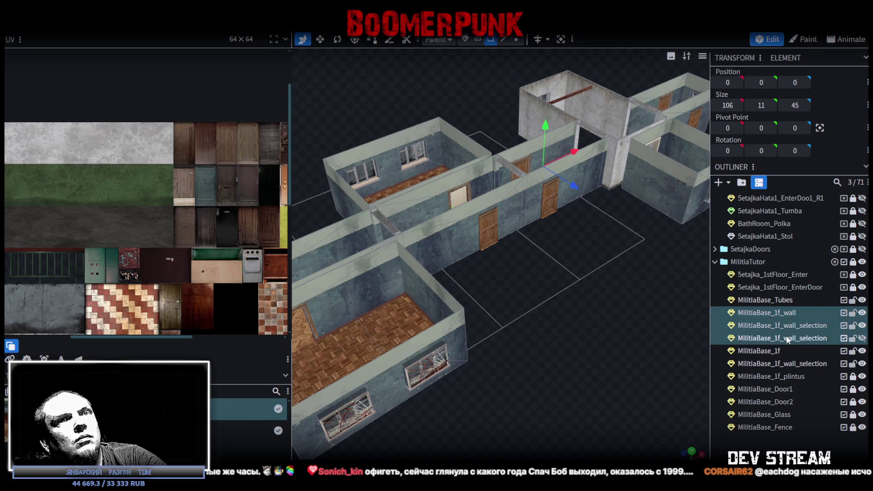
click(788, 339)
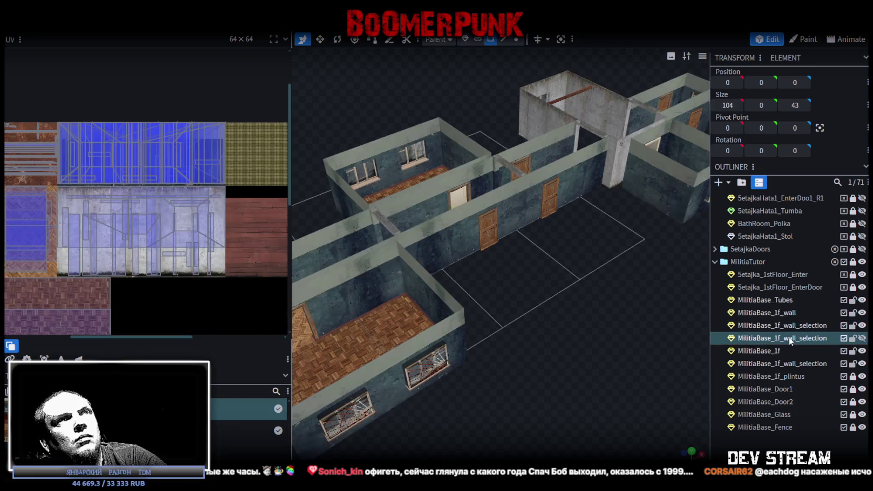
click(862, 338)
click(862, 339)
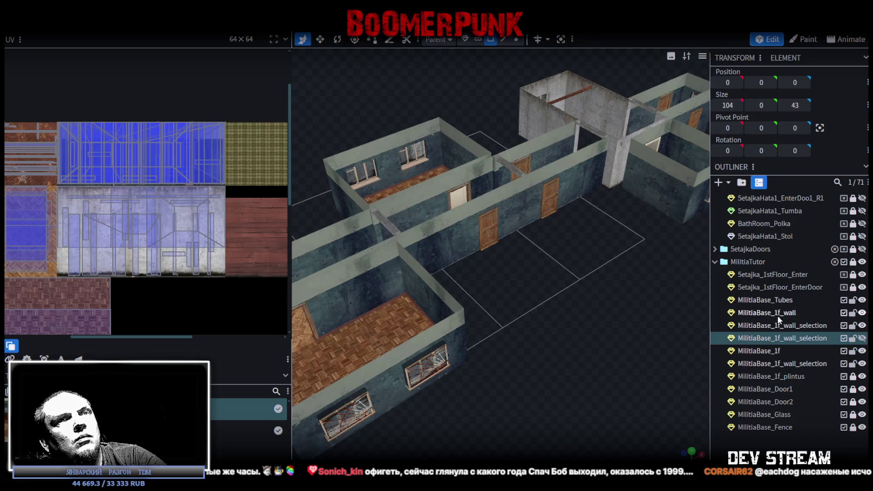
Merge MilitiaBase_1f_wall and the wall_selection pieces into one mesh, leaving 69 elements
click(778, 313)
ctrl+click(787, 325)
ctrl+click(796, 364)
right_click(796, 365)
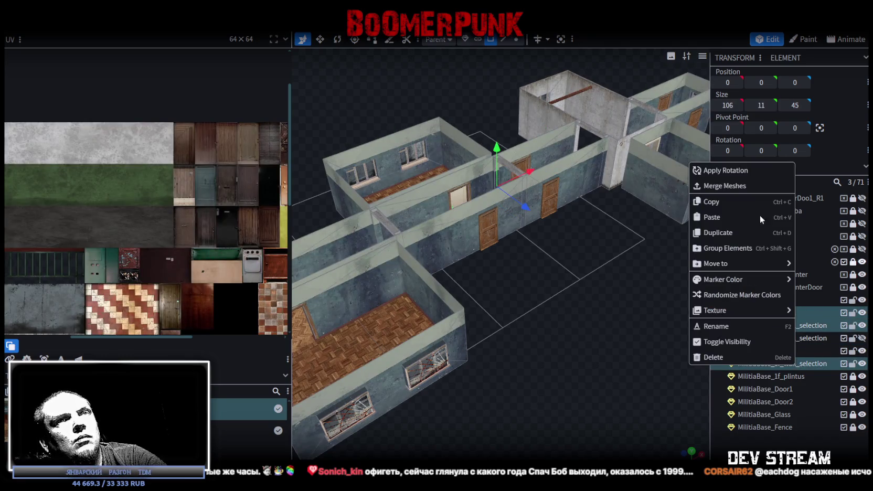
click(725, 186)
click(517, 39)
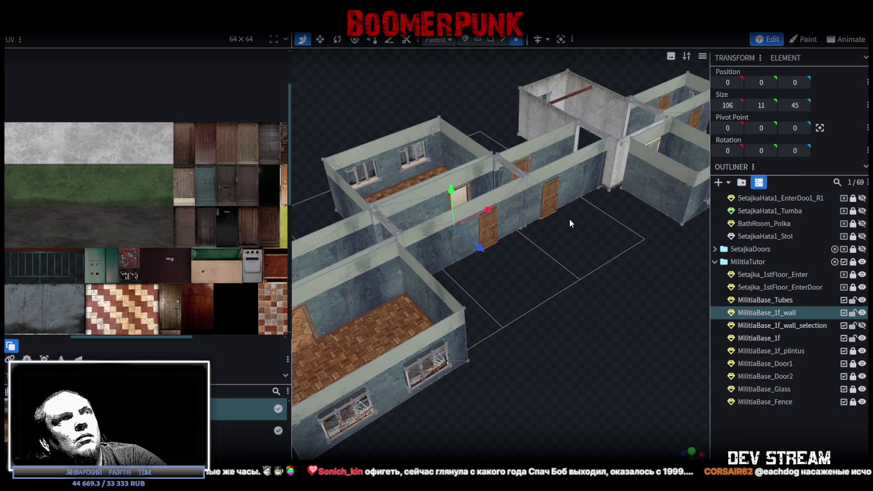
Move a vertex of the merged wall and weld its overlapping vertices with Merge Vertices
drag(495, 167, 505, 152)
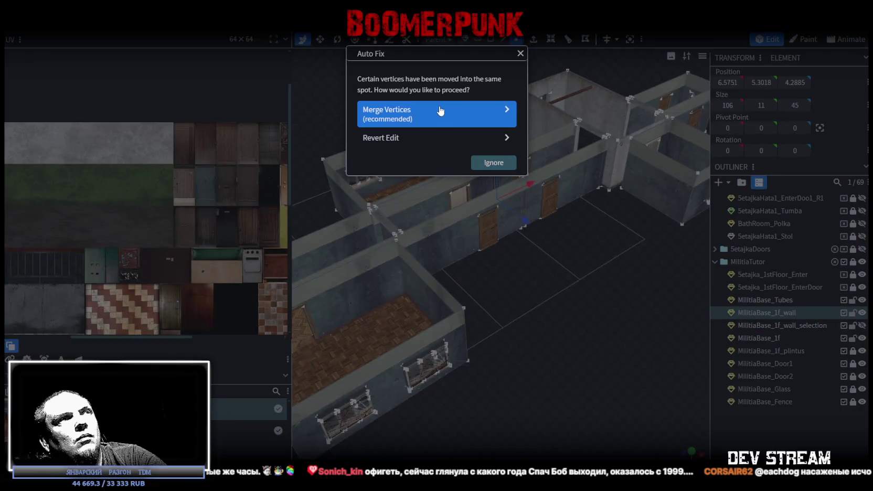
click(440, 111)
mouse_move(553, 276)
mouse_down()
mouse_move(531, 319)
mouse_move(533, 295)
mouse_move(564, 262)
mouse_move(603, 250)
mouse_move(655, 261)
mouse_move(653, 297)
mouse_move(554, 316)
mouse_move(435, 321)
mouse_move(465, 358)
mouse_move(434, 411)
mouse_move(462, 407)
mouse_up()
scroll(425, 332, up, 3)
drag(629, 355, 663, 271)
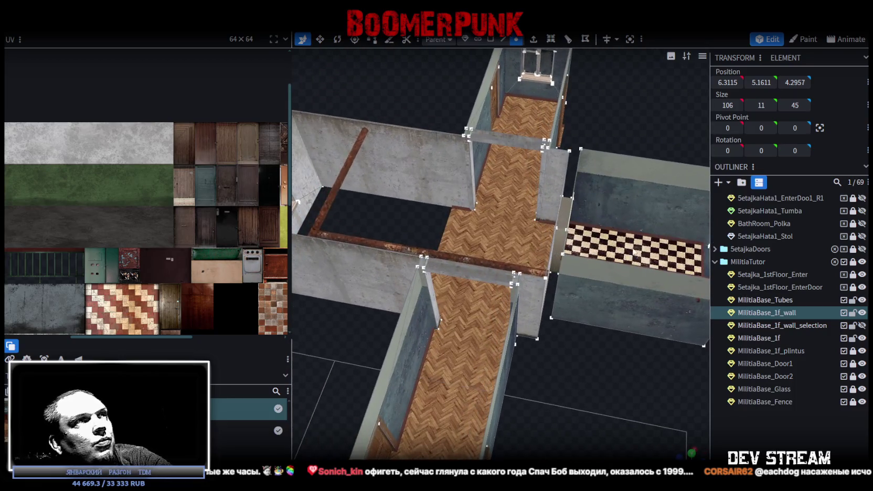
Reselect MilitiaBase_1f_wall and inspect its window and panel faces in the UV editor
click(780, 326)
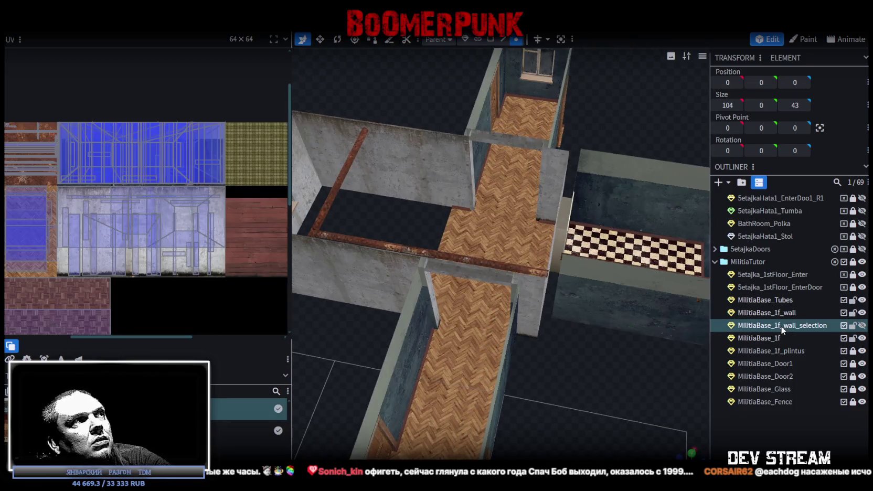
click(782, 317)
scroll(128, 233, down, 2)
scroll(141, 250, down, 2)
scroll(197, 152, up, 2)
scroll(148, 167, up, 3)
drag(148, 168, 222, 66)
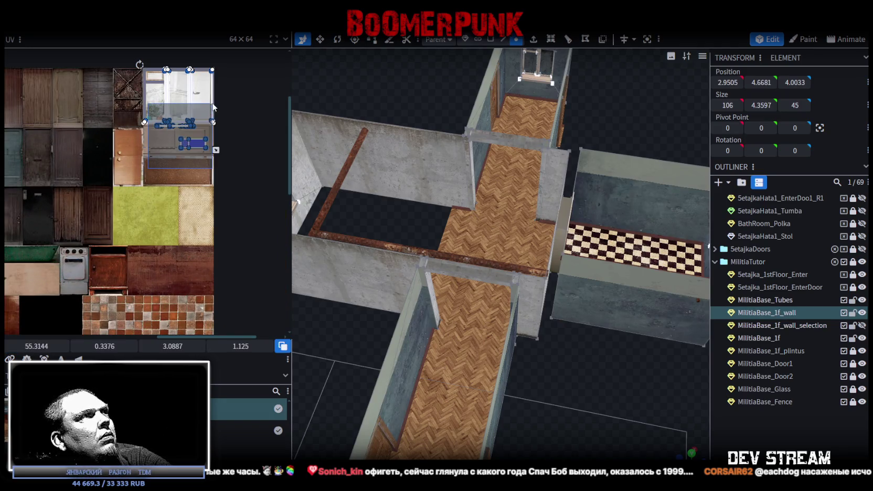
scroll(474, 297, down, 3)
click(457, 213)
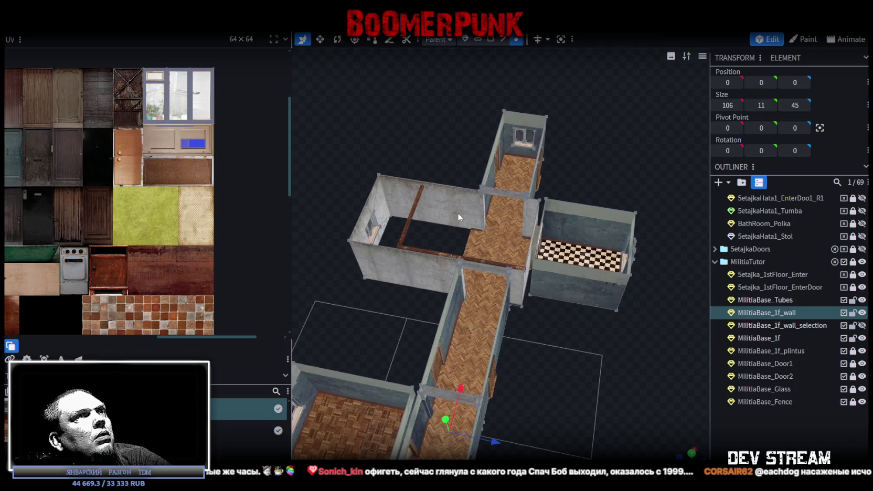
Select a thin wall face and check its texture mapping in the UV editor
click(491, 40)
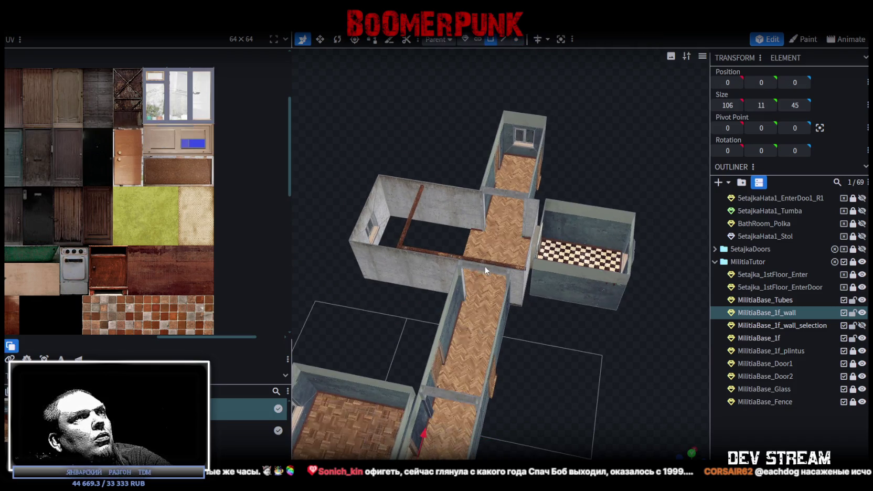
click(487, 270)
scroll(107, 245, down, 1)
scroll(126, 247, down, 2)
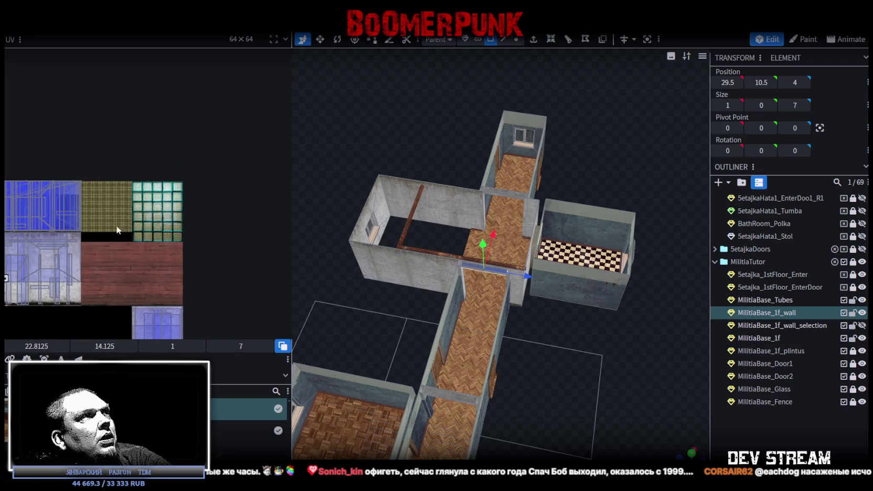
scroll(121, 231, up, 2)
scroll(147, 236, up, 2)
scroll(105, 246, up, 2)
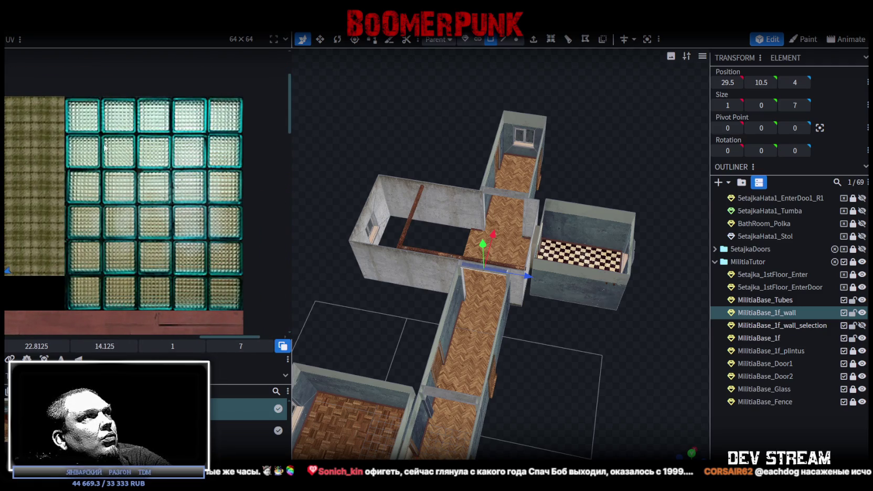
scroll(183, 266, down, 2)
scroll(156, 252, down, 2)
scroll(129, 286, down, 2)
scroll(220, 198, down, 1)
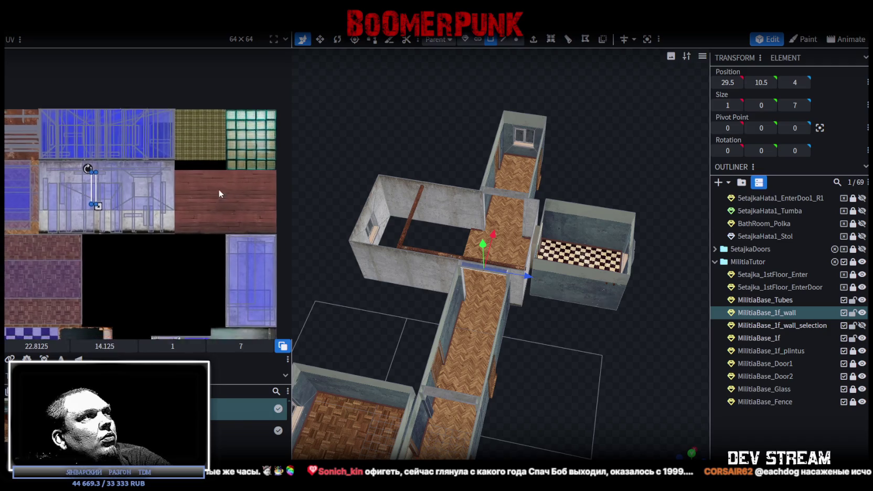
scroll(218, 192, down, 1)
scroll(168, 204, up, 1)
scroll(150, 190, up, 1)
scroll(127, 193, down, 1)
middle_drag(127, 194, 60, 207)
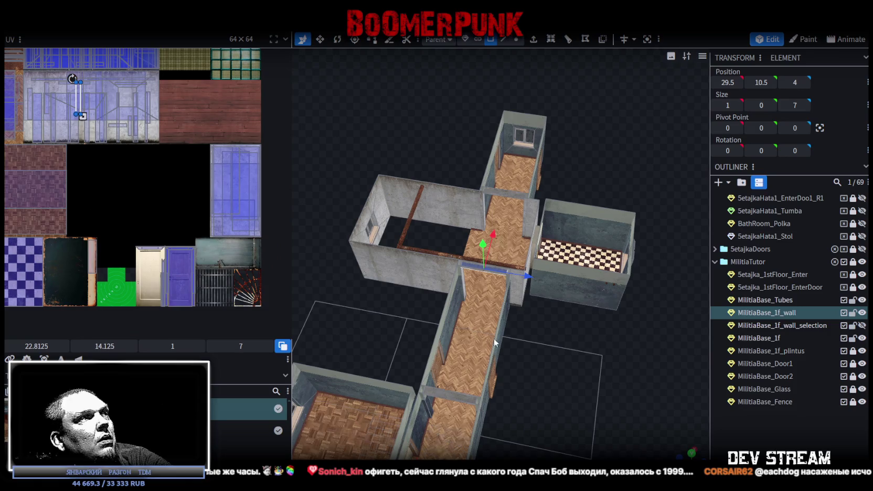
mouse_move(550, 351)
mouse_down()
mouse_move(527, 347)
mouse_move(533, 344)
mouse_up()
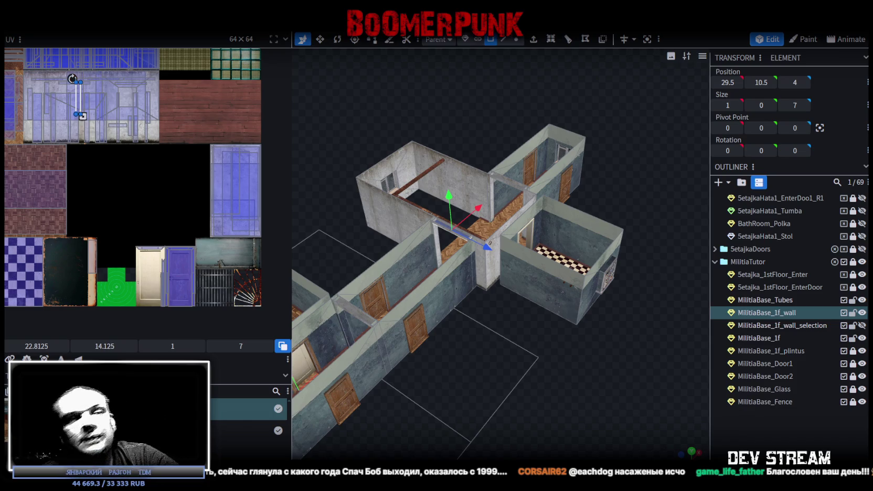
mouse_move(638, 413)
mouse_down()
mouse_move(430, 351)
mouse_move(497, 385)
mouse_move(568, 363)
mouse_move(738, 392)
mouse_move(539, 426)
mouse_move(547, 404)
mouse_move(606, 424)
mouse_move(537, 339)
mouse_move(465, 350)
mouse_move(430, 297)
mouse_move(405, 319)
mouse_move(383, 316)
mouse_move(492, 197)
mouse_up()
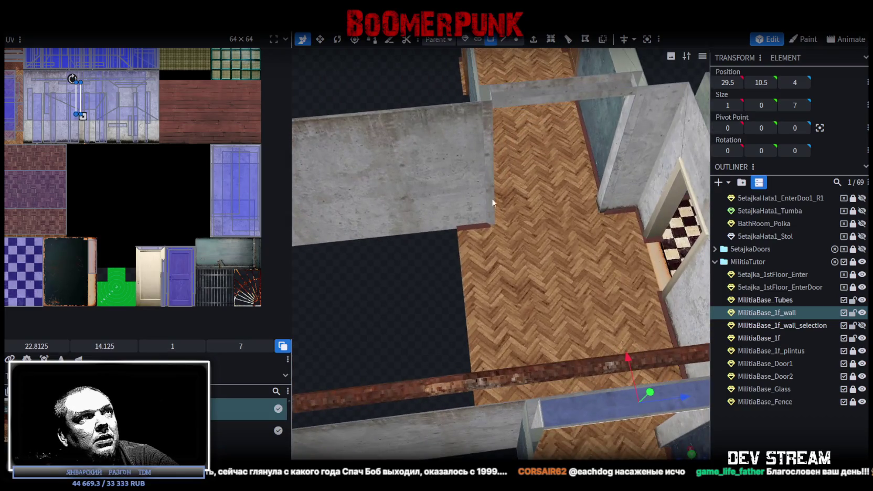
click(486, 154)
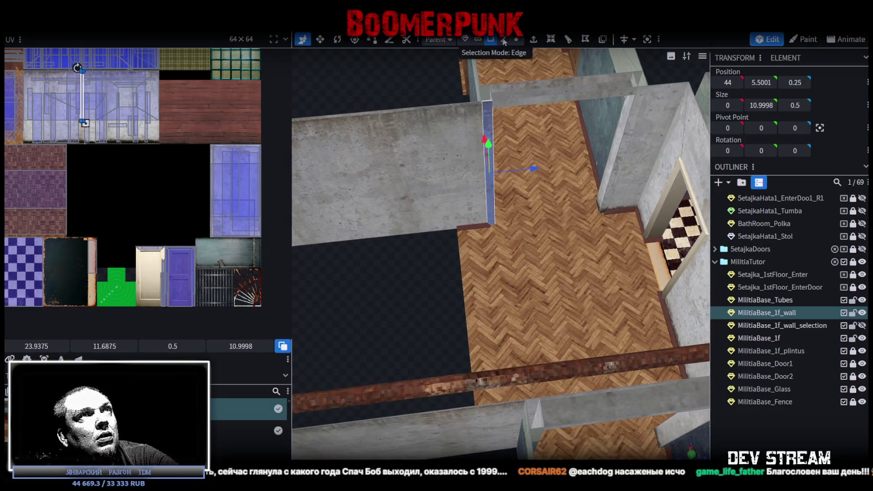
Copy the wall's two end faces and paste them back as a mesh selection
click(503, 40)
click(483, 112)
mouse_move(406, 290)
mouse_down()
mouse_move(378, 289)
mouse_move(456, 94)
mouse_up()
click(491, 40)
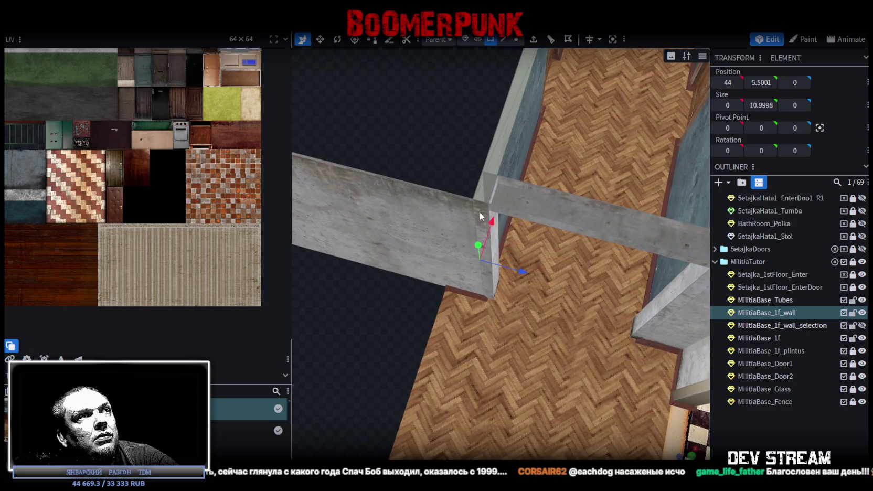
click(480, 212)
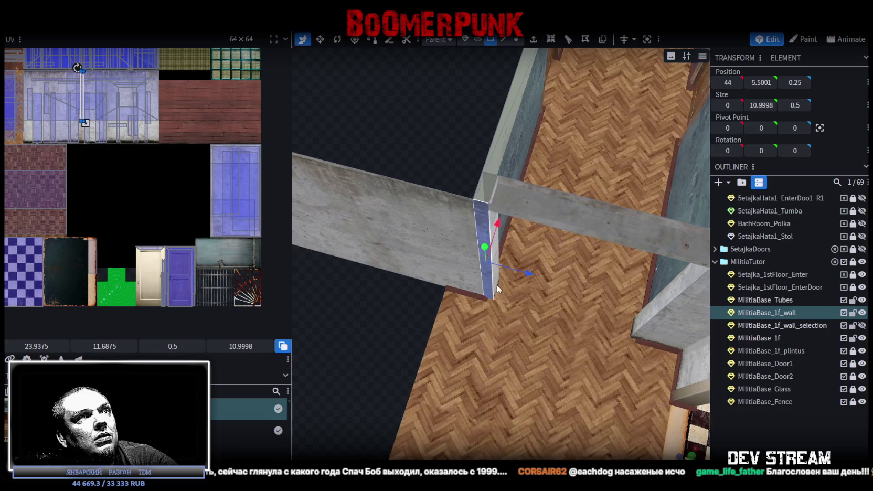
shift+click(494, 281)
right_click(494, 279)
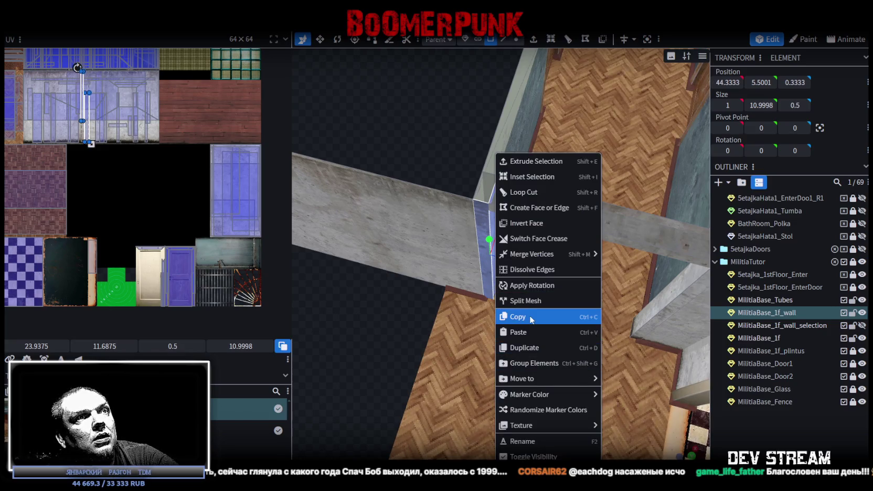
click(529, 317)
right_click(494, 281)
click(518, 332)
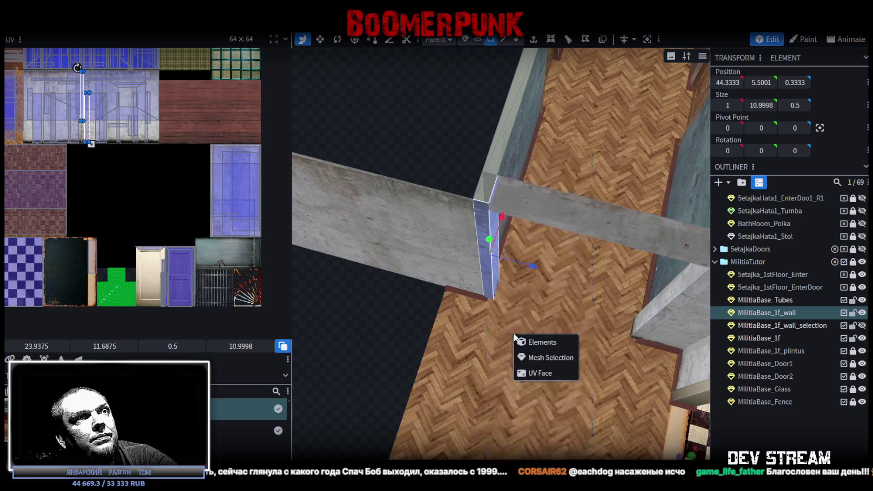
click(542, 356)
Shift the pasted face 1 unit along X and 0.5 along Z, merging 2 vertices
drag(501, 214, 492, 241)
key(Escape)
drag(527, 292, 513, 285)
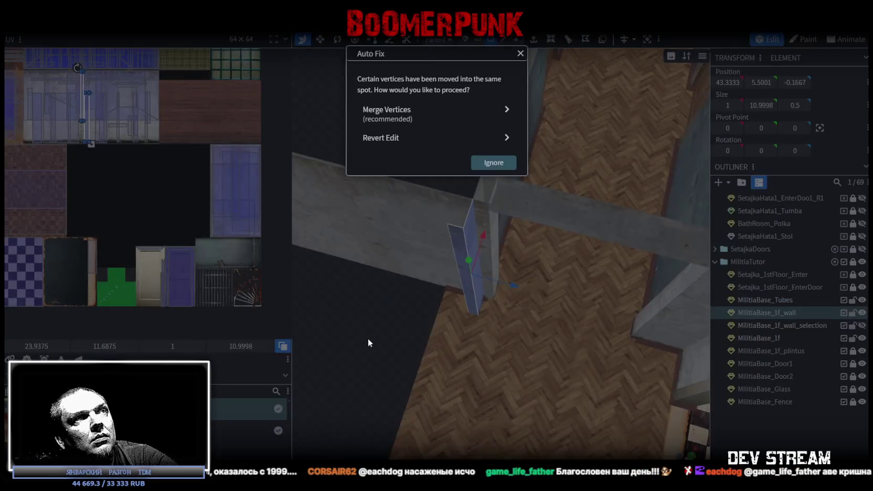
click(386, 111)
mouse_move(356, 311)
mouse_down()
mouse_move(438, 343)
mouse_move(521, 405)
mouse_move(474, 382)
mouse_move(511, 390)
mouse_up()
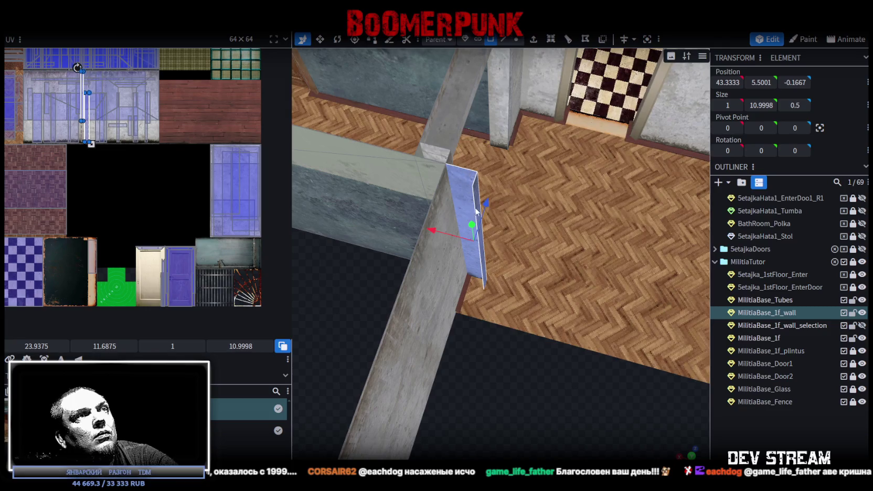
Extrude an edge at the wall end into a new face along positive X
click(502, 43)
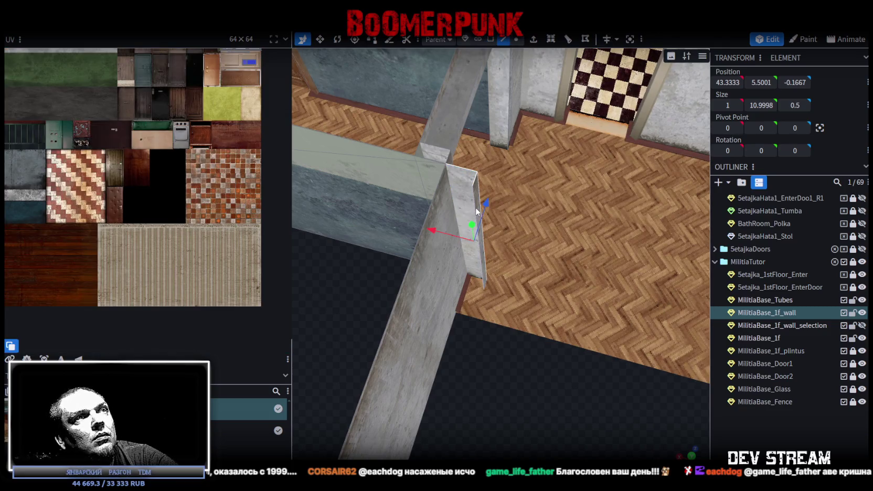
click(475, 208)
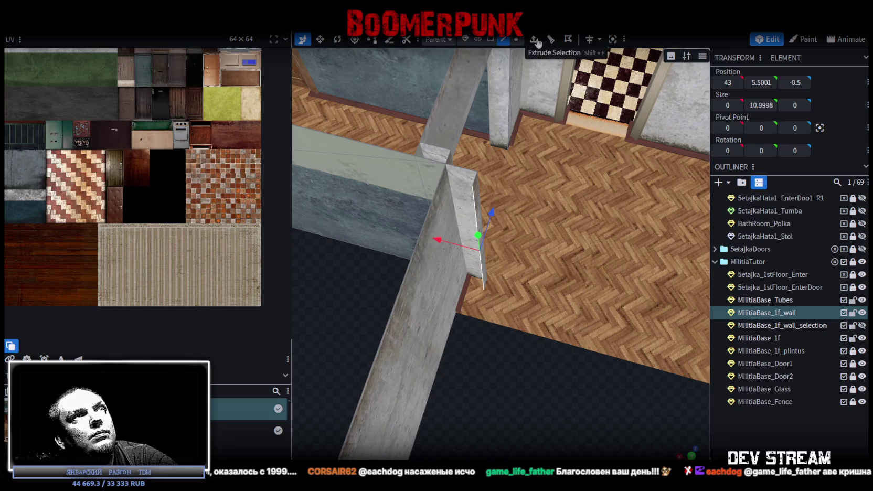
click(533, 40)
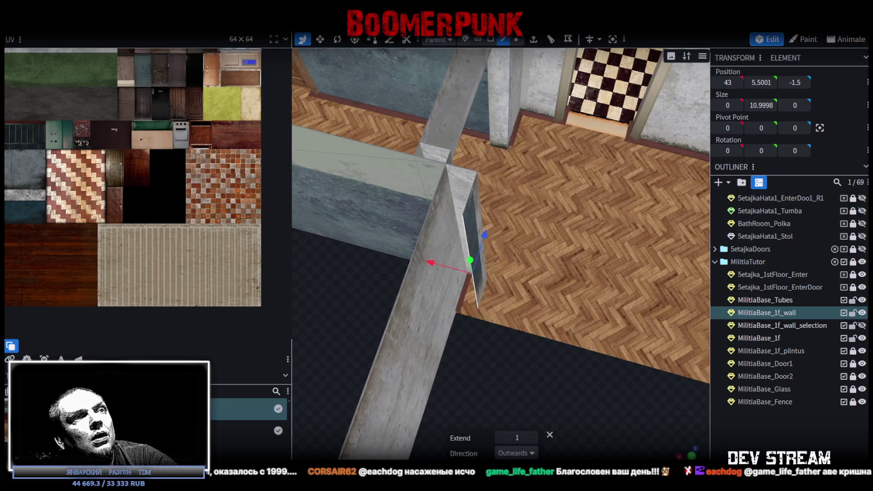
click(516, 453)
click(497, 360)
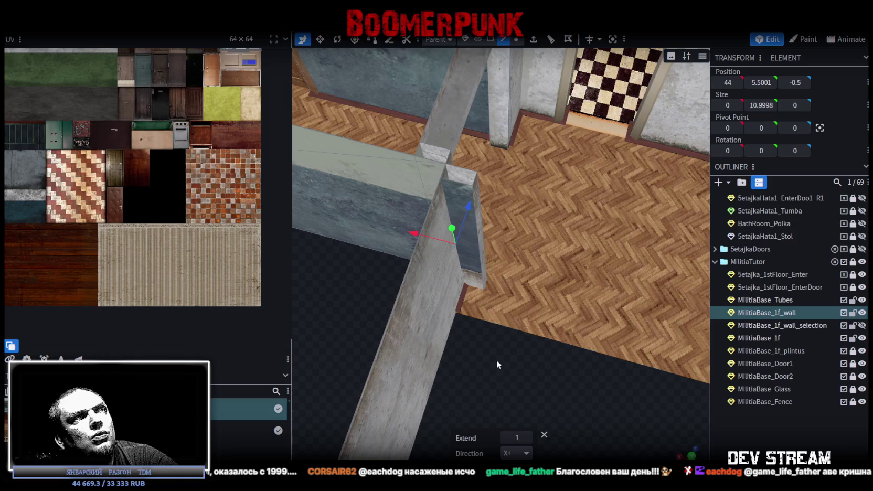
Remap the new face's UV to another texture area and nudge it
click(490, 39)
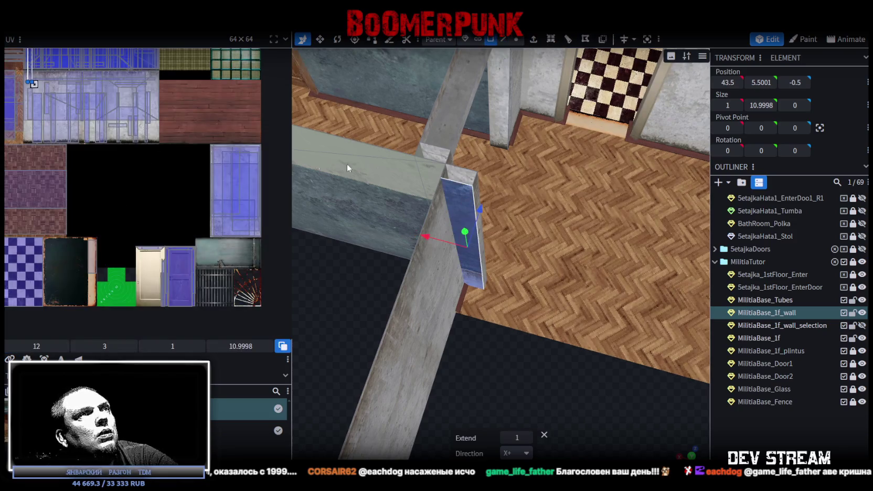
scroll(101, 180, up, 1)
scroll(63, 92, up, 1)
scroll(62, 92, up, 1)
drag(63, 92, 189, 184)
mouse_move(468, 406)
mouse_down()
mouse_move(377, 371)
mouse_move(469, 194)
mouse_up()
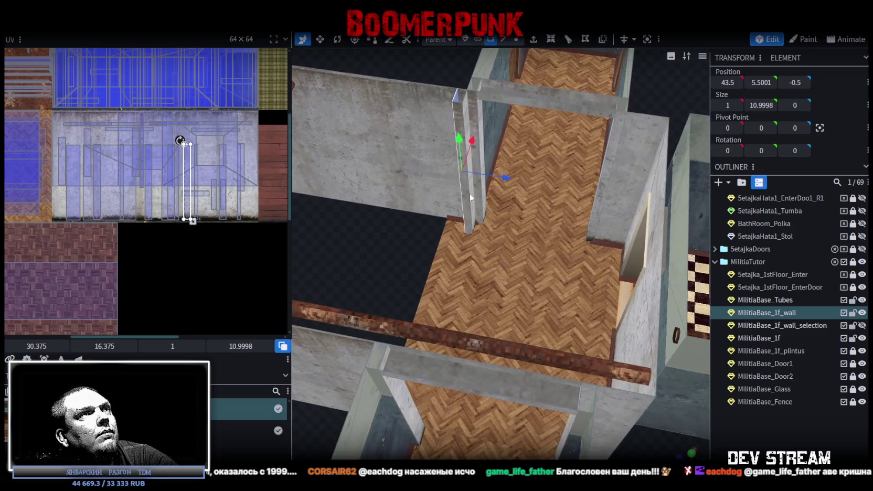
Move the pillar side faces' UVs onto the concrete area, ending at 33.875, 14.5
click(460, 115)
shift+click(468, 112)
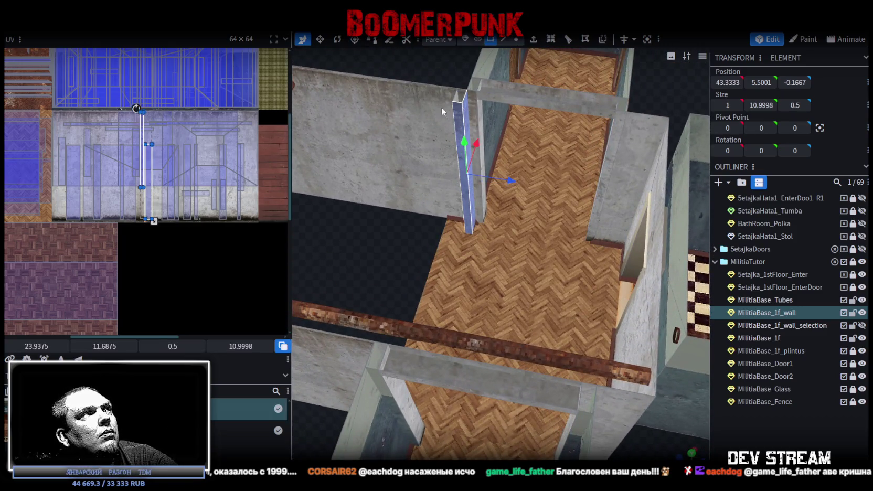
drag(151, 181, 220, 183)
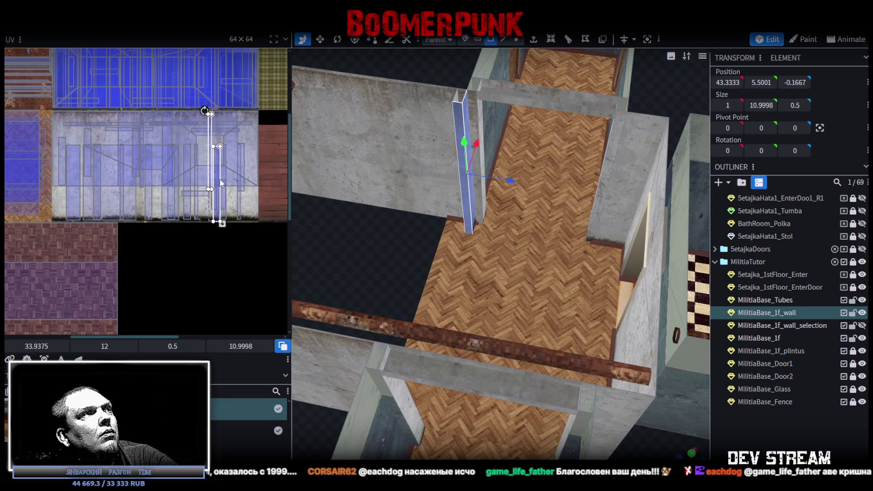
drag(220, 182, 218, 181)
click(463, 120)
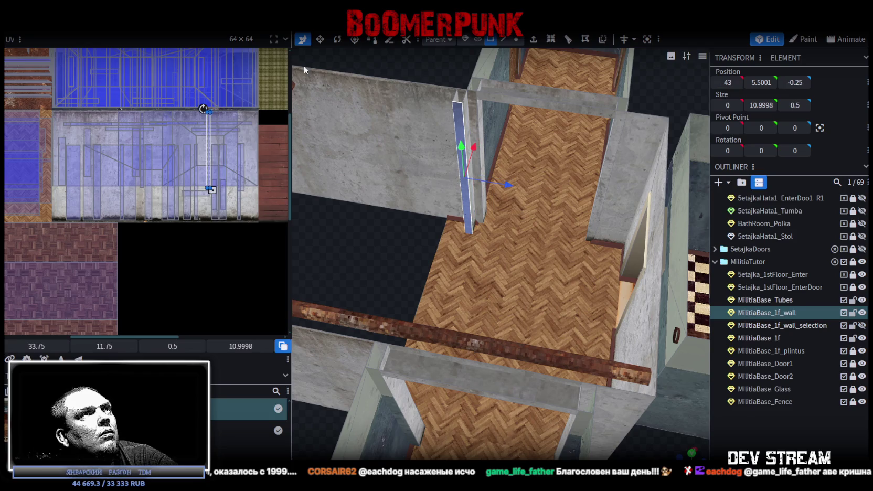
scroll(276, 103, up, 1)
scroll(238, 172, up, 2)
drag(206, 176, 209, 220)
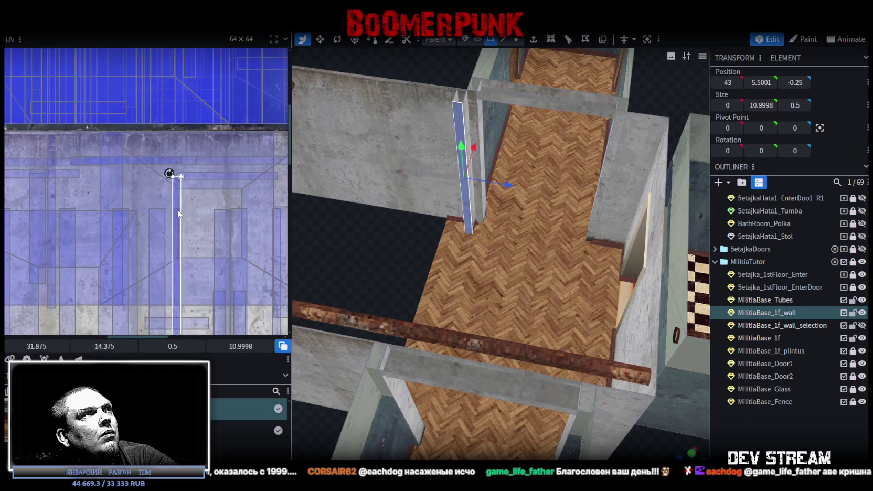
drag(388, 248, 521, 260)
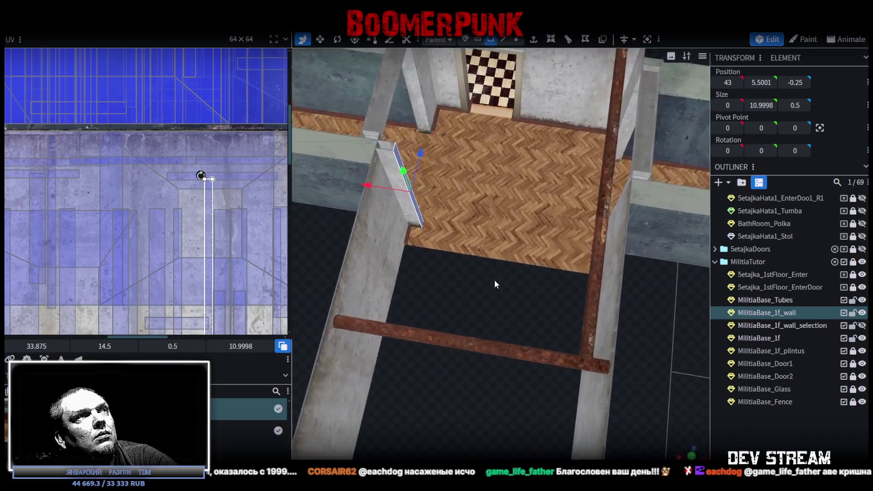
drag(523, 264, 503, 302)
Copy and paste the left wall's top and side faces
scroll(504, 301, up, 5)
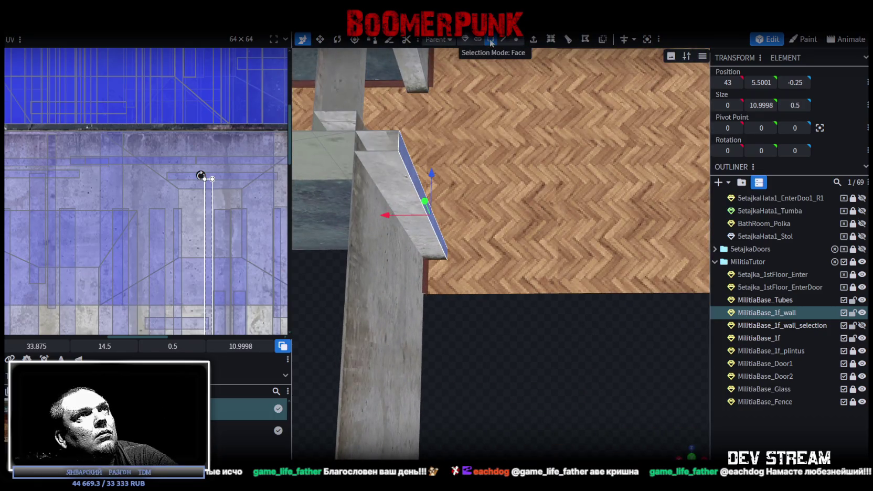
click(385, 143)
shift+click(401, 151)
shift+click(403, 154)
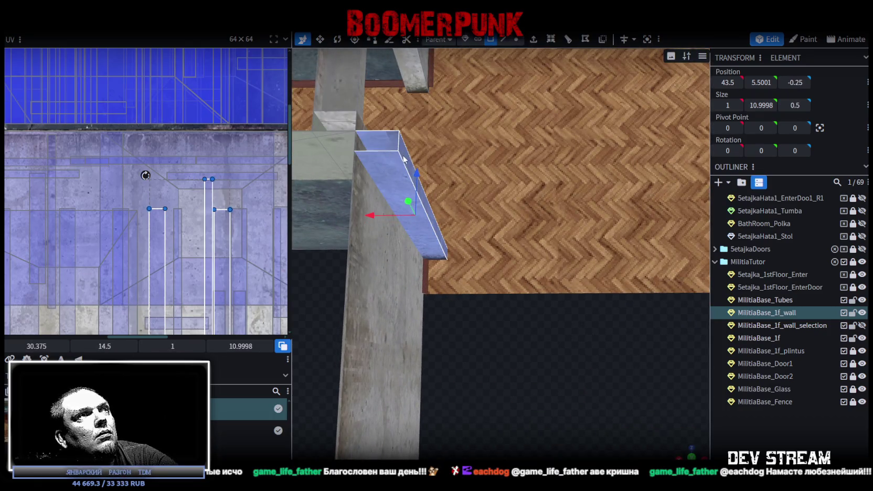
right_click(388, 153)
key(Escape)
right_click(385, 154)
click(424, 327)
click(463, 357)
Move one face of the second pillar onto the concrete wall texture in the UV editor
mouse_move(464, 356)
mouse_down()
mouse_move(484, 323)
mouse_move(343, 218)
mouse_move(454, 210)
mouse_move(522, 307)
mouse_move(537, 297)
mouse_up()
click(503, 39)
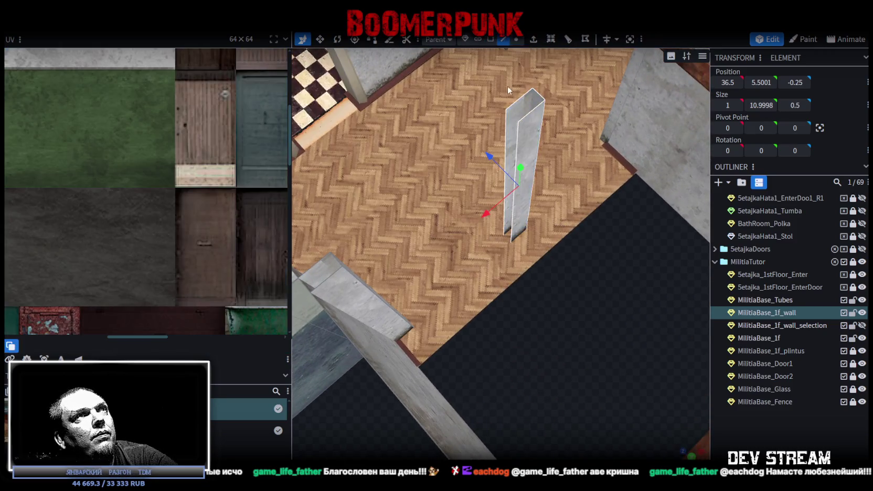
click(517, 135)
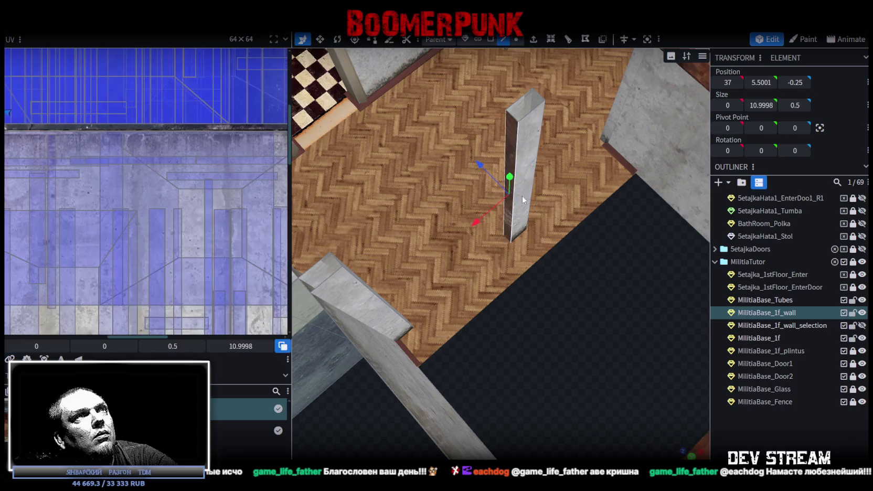
scroll(522, 198, down, 3)
scroll(168, 119, down, 2)
scroll(167, 149, down, 3)
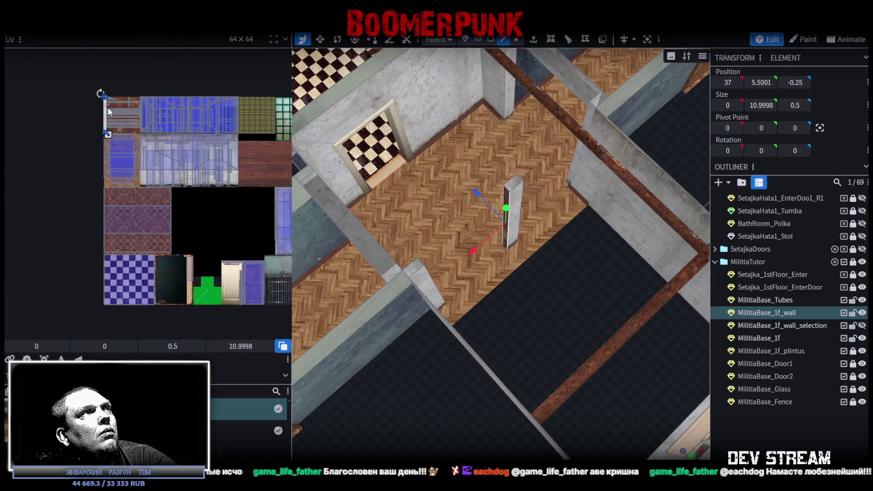
drag(106, 117, 234, 156)
scroll(220, 162, up, 3)
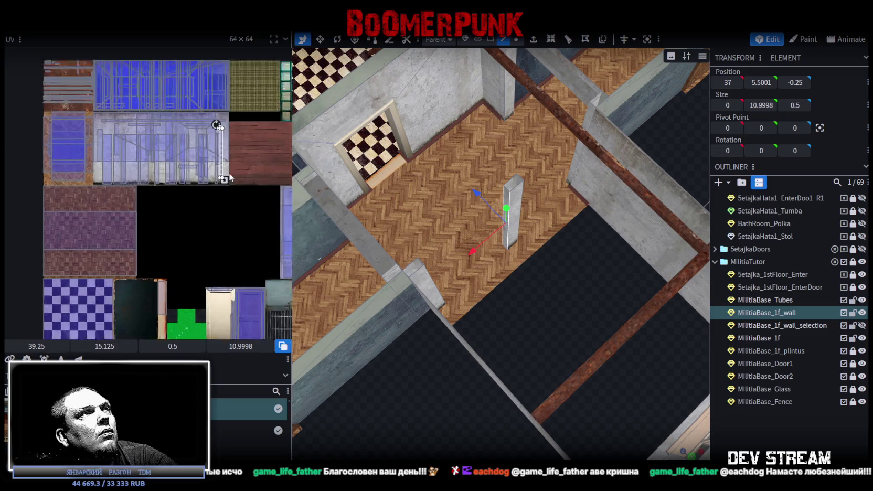
scroll(213, 166, up, 2)
drag(202, 178, 205, 190)
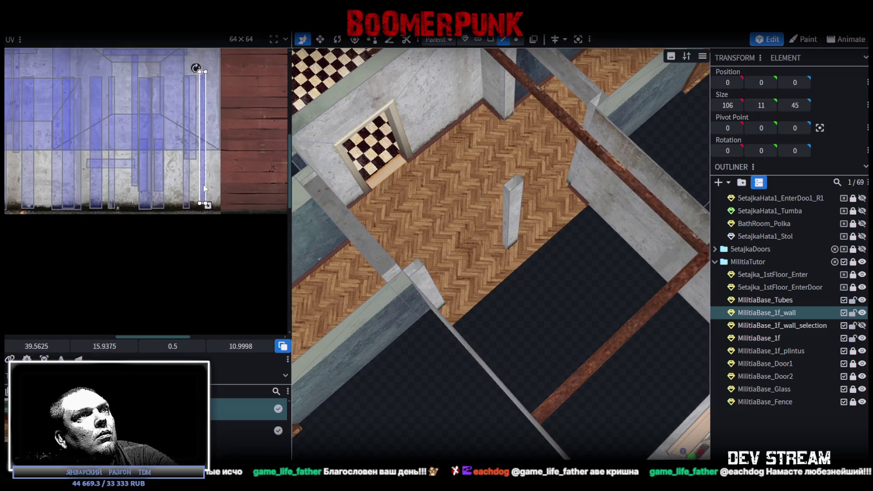
Move the pillar's side face UV onto the concrete texture as well
mouse_move(569, 288)
mouse_down()
mouse_move(357, 255)
mouse_move(443, 225)
mouse_up()
scroll(332, 270, up, 3)
click(443, 225)
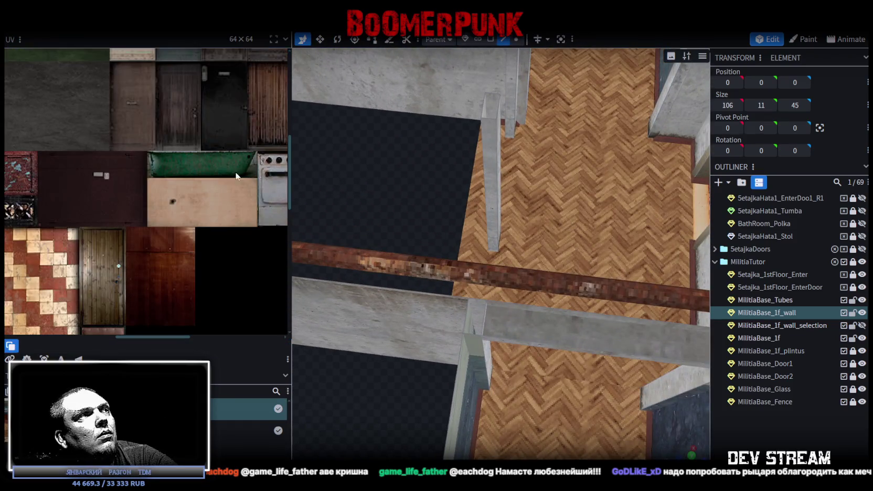
click(490, 39)
click(488, 152)
scroll(135, 124, down, 1)
drag(132, 125, 129, 131)
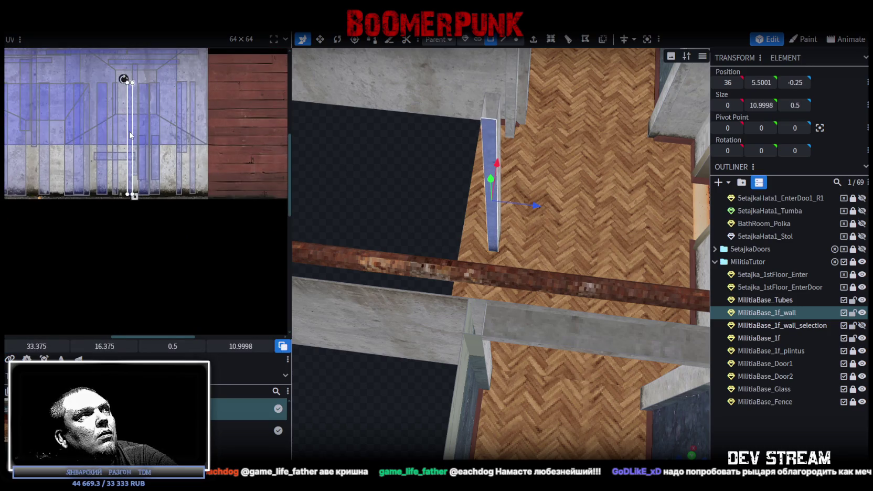
scroll(453, 186, down, 3)
Create a face bridging the left wall's top edge to the pillar top
drag(453, 186, 533, 212)
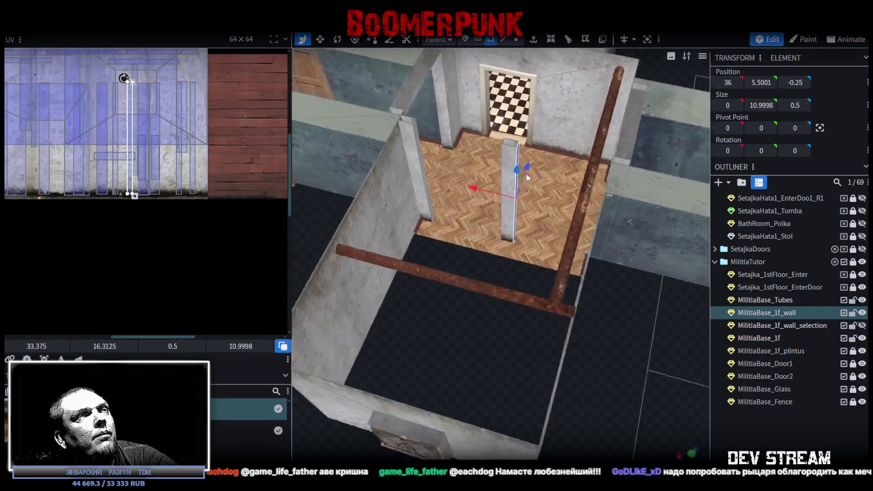
scroll(534, 212, down, 3)
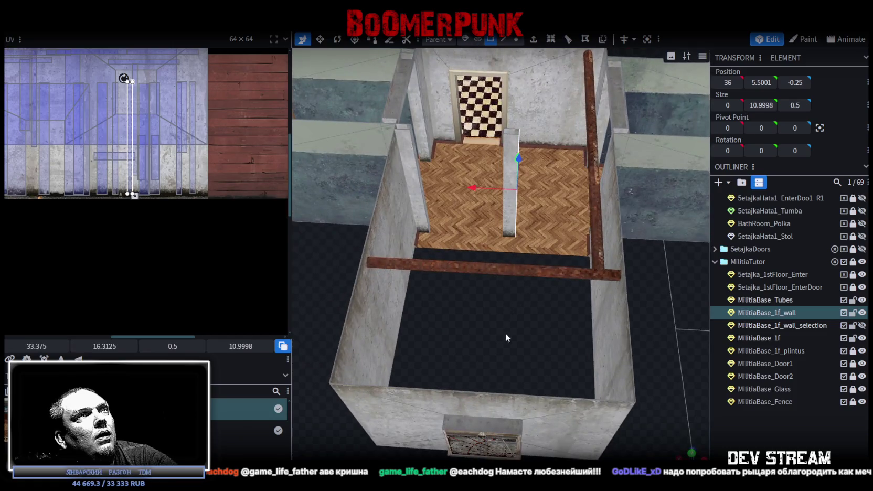
drag(505, 336, 508, 362)
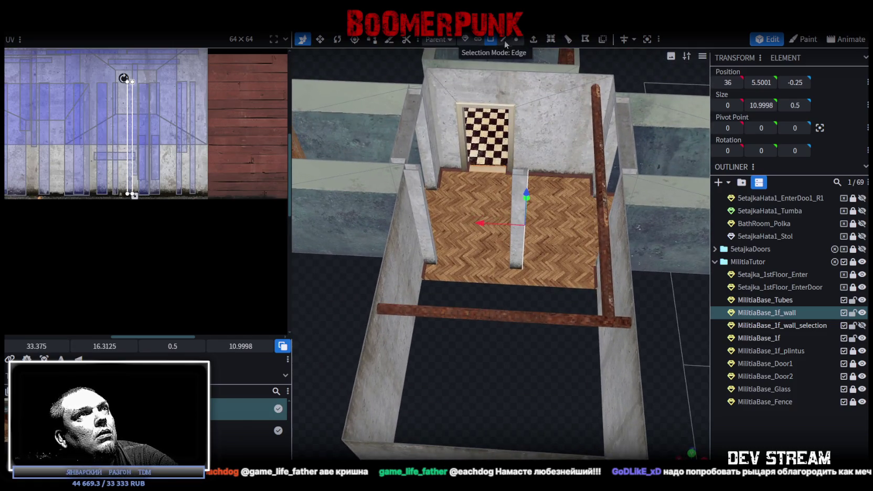
click(504, 40)
scroll(437, 179, up, 2)
scroll(370, 121, up, 2)
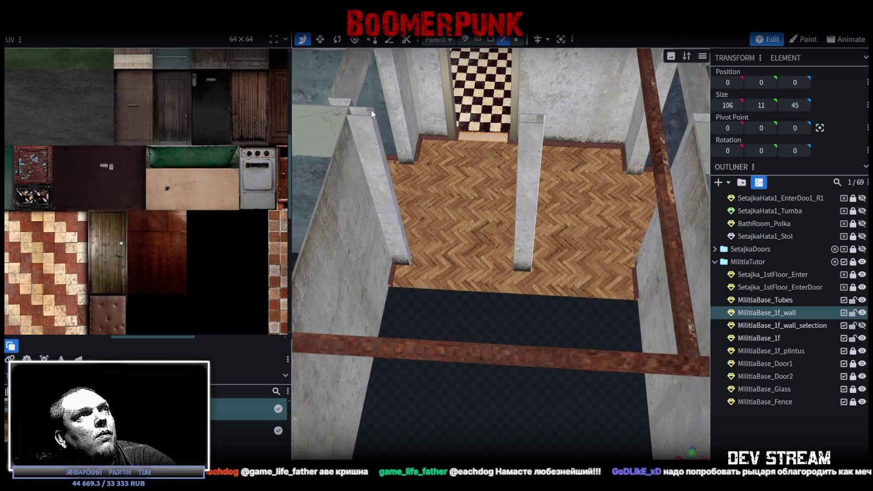
click(372, 110)
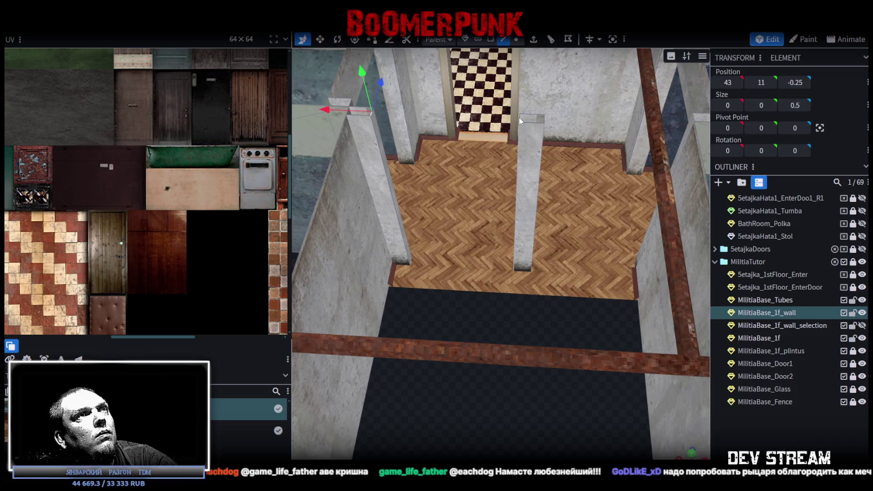
mouse_move(481, 263)
mouse_down()
mouse_move(569, 353)
mouse_move(537, 326)
mouse_move(540, 209)
mouse_up()
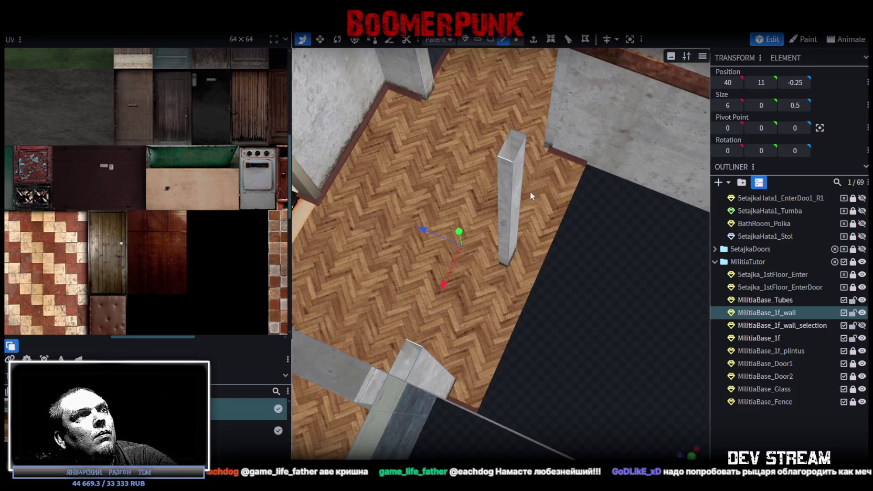
key(ctrl+z)
drag(568, 336, 500, 79)
Split the new 6 × 0.5 strip face off into its own mesh
click(490, 39)
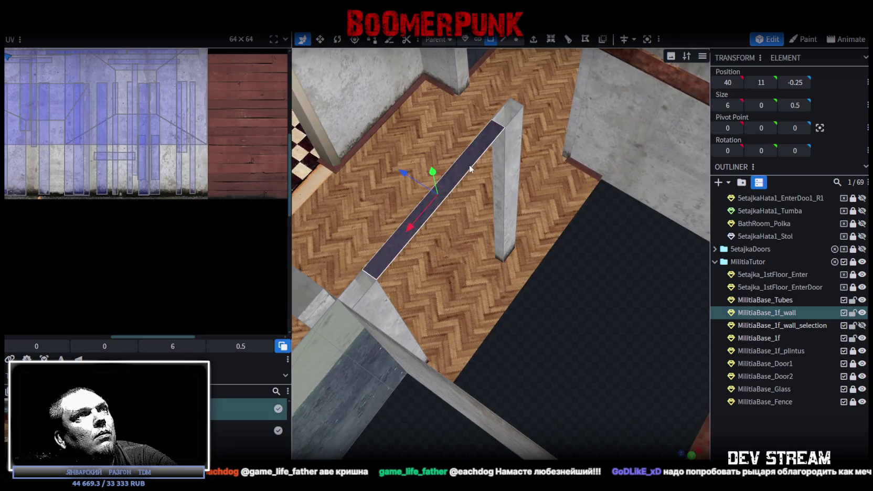
right_click(469, 157)
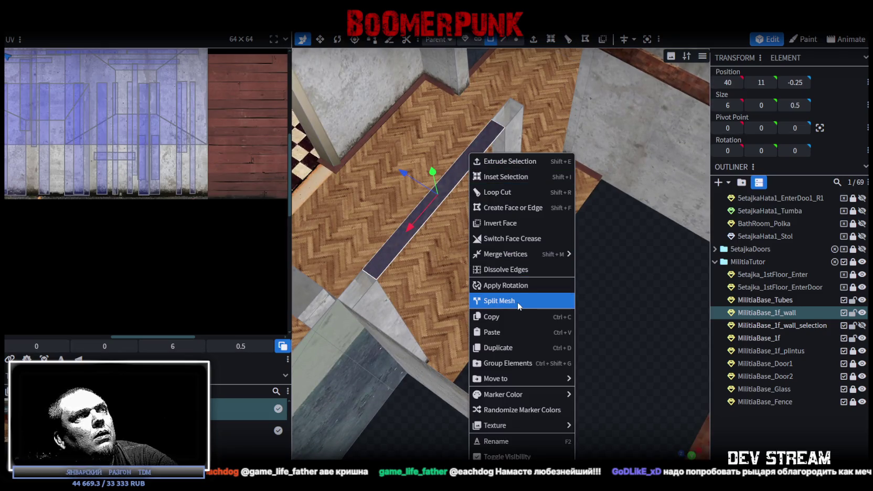
click(516, 302)
drag(566, 322, 552, 316)
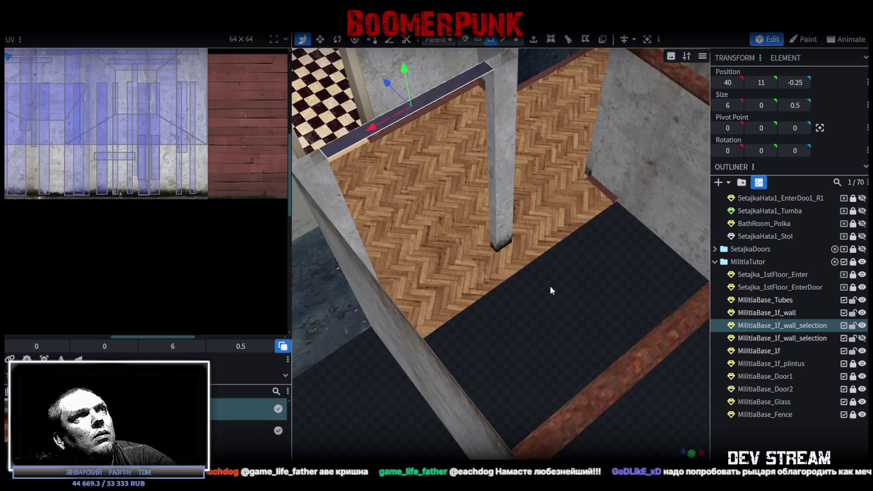
Duplicate the strip, lower it to the floor and extrude it into a 0.5-high sill
key(ctrl+d)
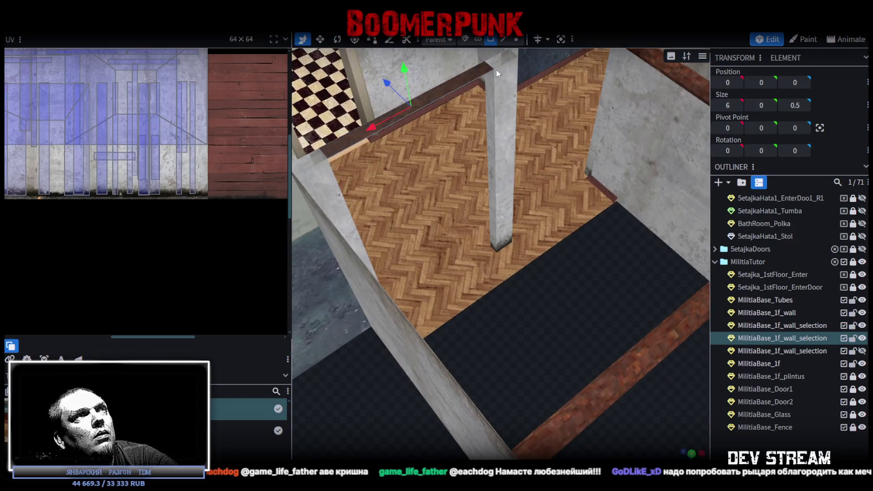
click(495, 69)
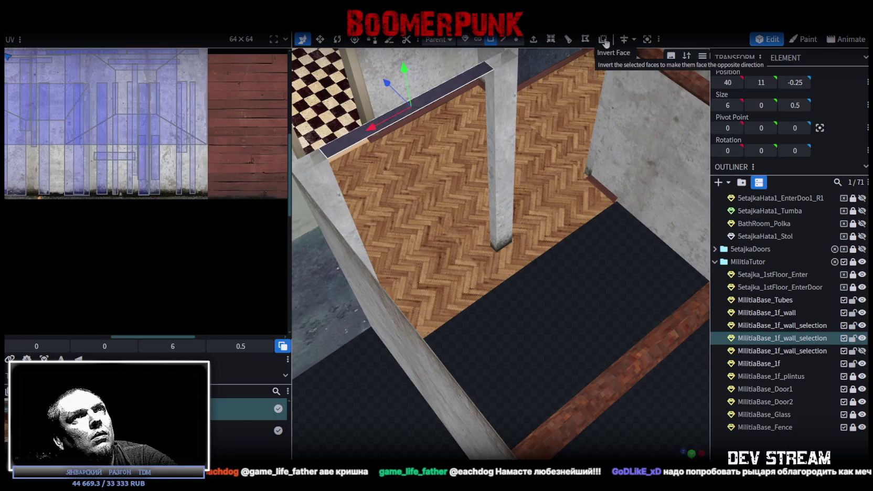
click(603, 41)
mouse_move(405, 74)
mouse_down()
mouse_move(461, 274)
mouse_move(549, 307)
mouse_move(538, 310)
mouse_up()
click(534, 40)
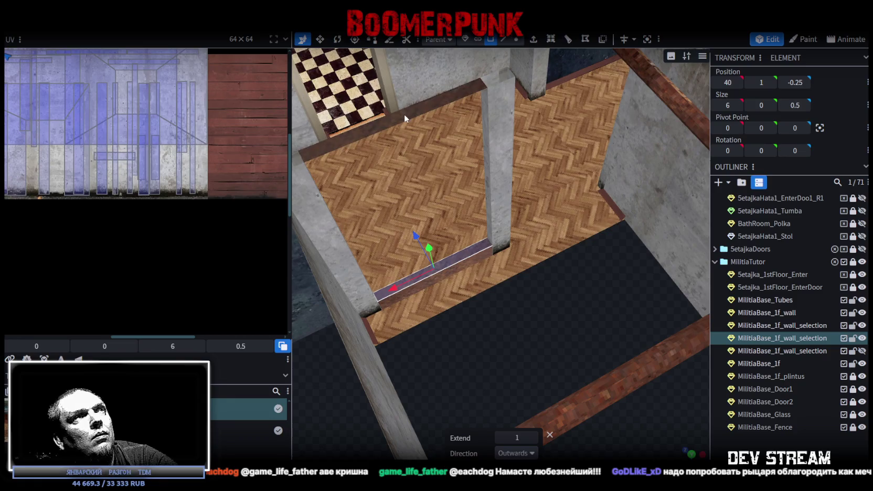
mouse_move(534, 324)
mouse_down()
mouse_move(495, 262)
mouse_move(534, 285)
mouse_move(586, 363)
mouse_move(539, 448)
mouse_up()
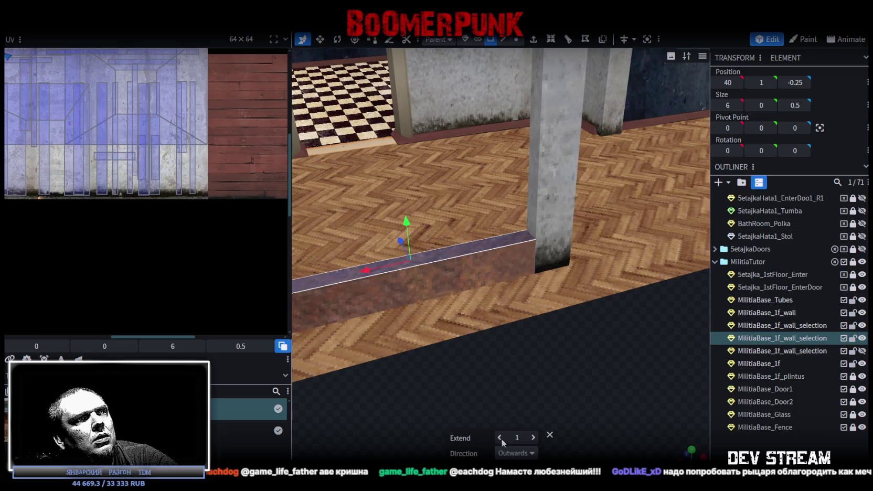
click(499, 437)
Set the strip above the doorway to a 0.5 extrusion to form the beam
mouse_move(576, 404)
mouse_down()
mouse_move(612, 382)
mouse_move(630, 412)
mouse_move(522, 233)
mouse_move(494, 220)
mouse_up()
click(494, 219)
mouse_move(572, 333)
mouse_down()
mouse_move(644, 315)
mouse_move(591, 318)
mouse_move(550, 74)
mouse_up()
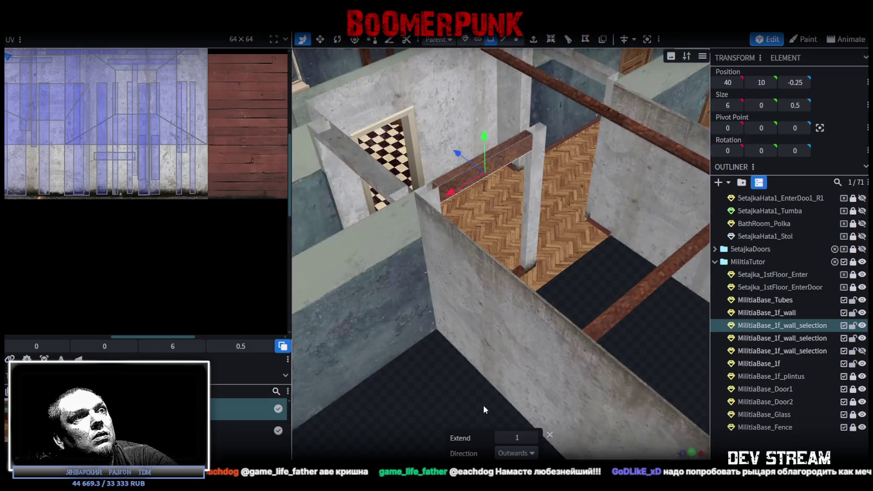
click(500, 437)
Lock the main wall mesh and hide it to reach the bars
mouse_move(677, 293)
mouse_down()
mouse_move(592, 278)
mouse_move(614, 283)
mouse_move(634, 244)
mouse_move(566, 97)
mouse_up()
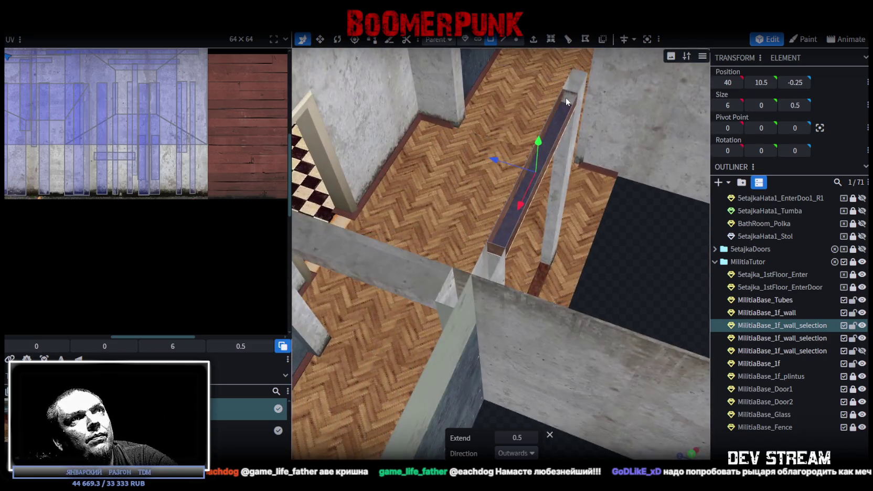
click(567, 100)
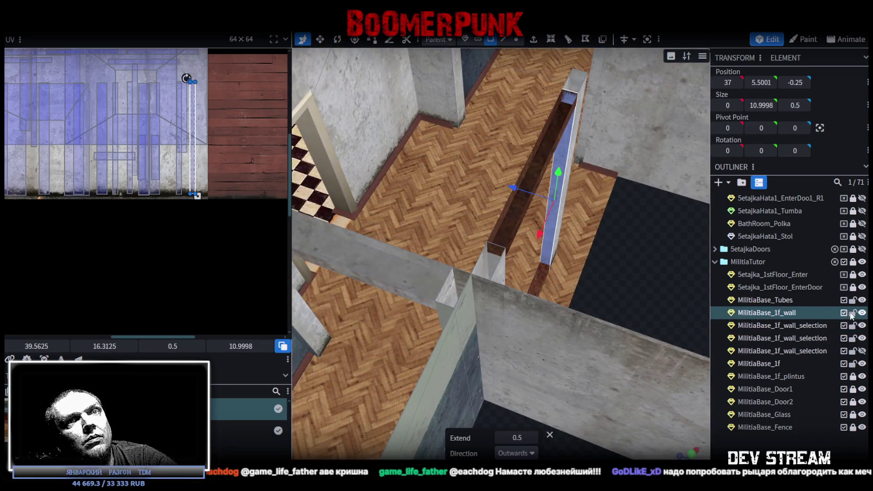
click(852, 313)
click(861, 313)
click(495, 248)
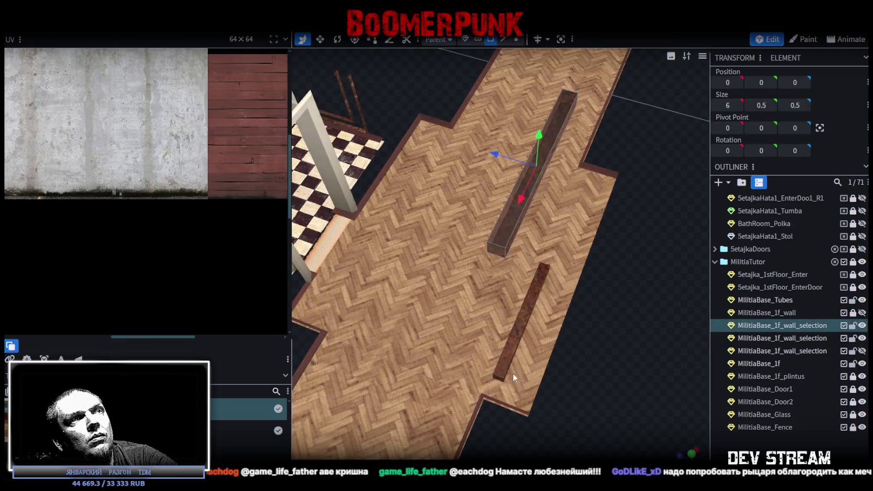
Move the upper bar's UV boxes onto the concrete area of the texture
click(501, 251)
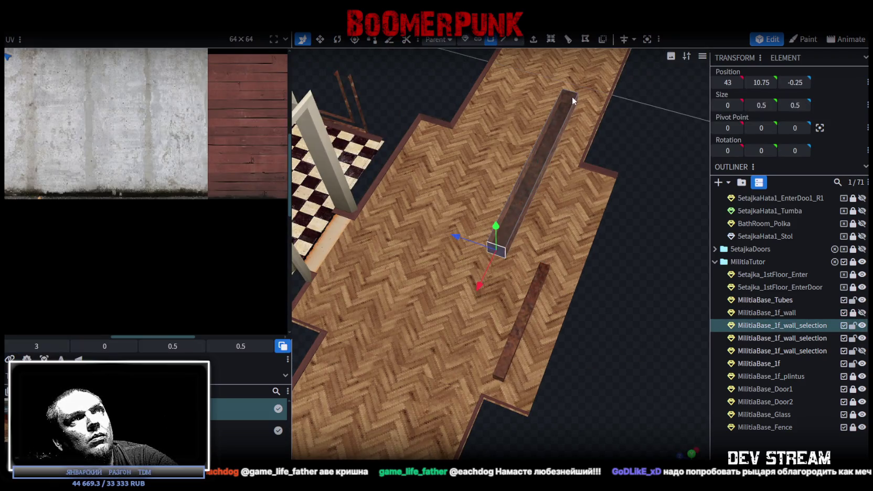
click(605, 354)
mouse_move(605, 354)
mouse_down()
mouse_move(528, 332)
mouse_move(428, 252)
mouse_up()
click(527, 332)
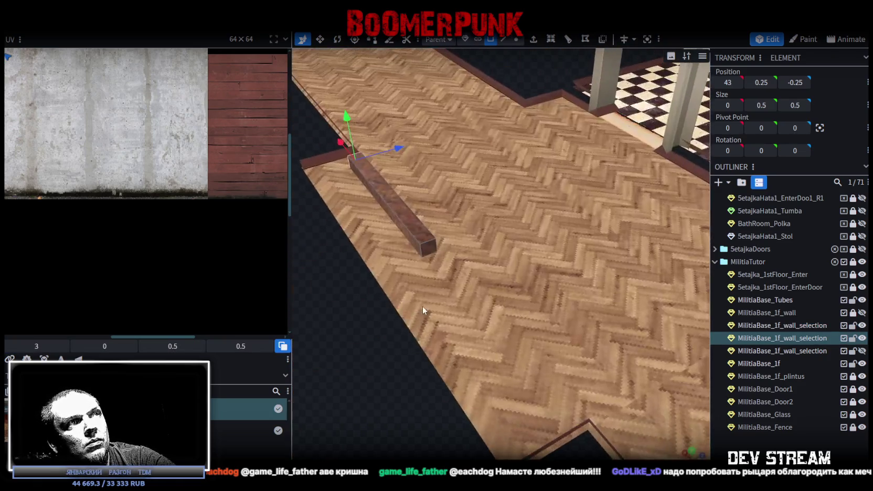
click(428, 252)
mouse_move(429, 251)
mouse_down()
mouse_move(515, 385)
mouse_move(650, 392)
mouse_move(591, 256)
mouse_move(532, 219)
mouse_move(600, 202)
mouse_move(542, 184)
mouse_up()
click(531, 219)
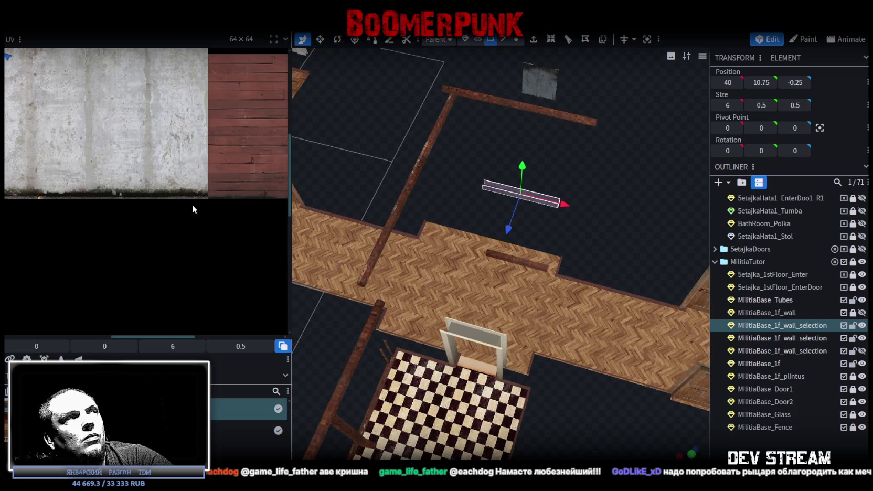
scroll(159, 209, down, 3)
scroll(159, 208, up, 3)
mouse_move(134, 187)
mouse_down()
mouse_move(234, 241)
mouse_move(214, 222)
mouse_up()
scroll(196, 222, up, 2)
scroll(255, 227, up, 2)
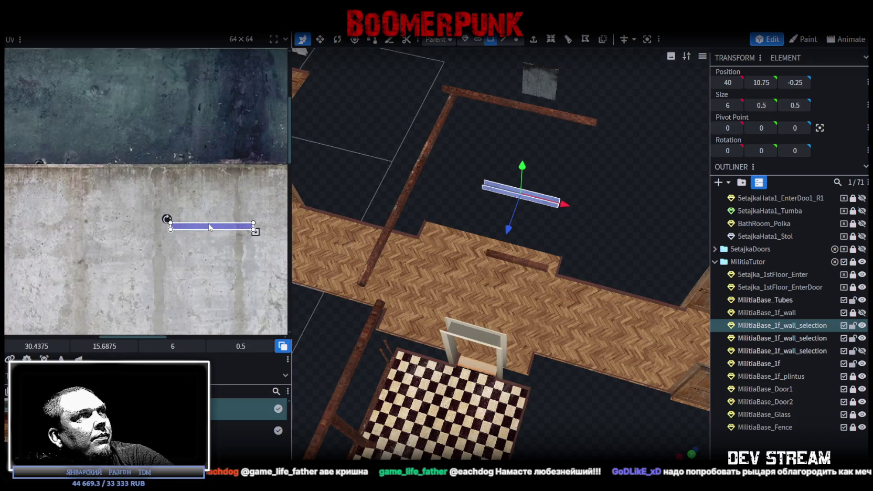
click(212, 220)
drag(211, 220, 215, 237)
Place the lower bar's face UV boxes onto the concrete instead of the wood
drag(523, 251, 546, 225)
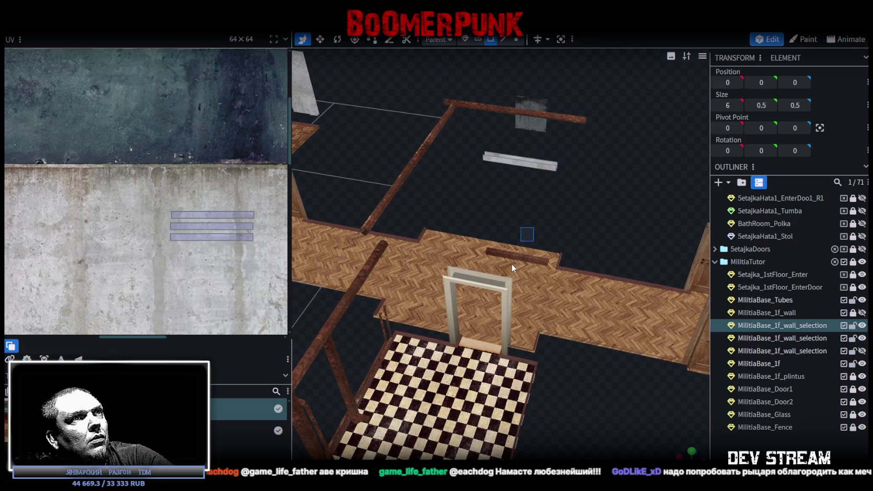
click(525, 259)
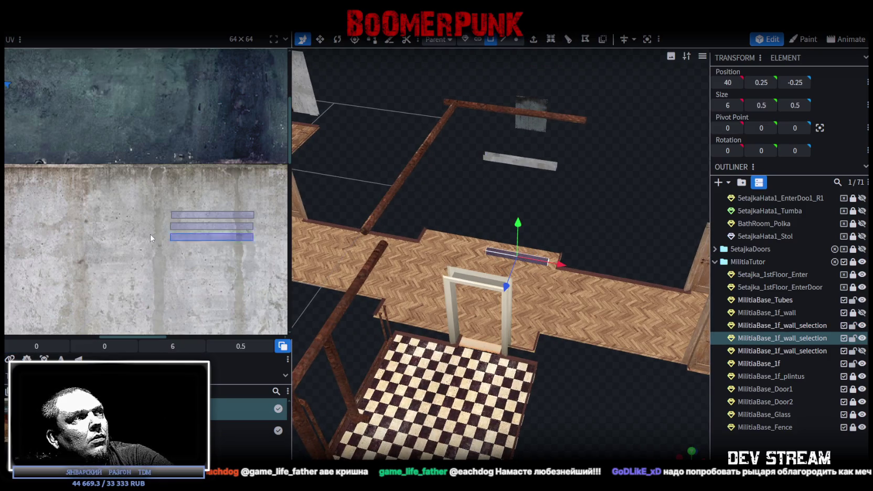
scroll(150, 234, down, 3)
drag(70, 97, 70, 101)
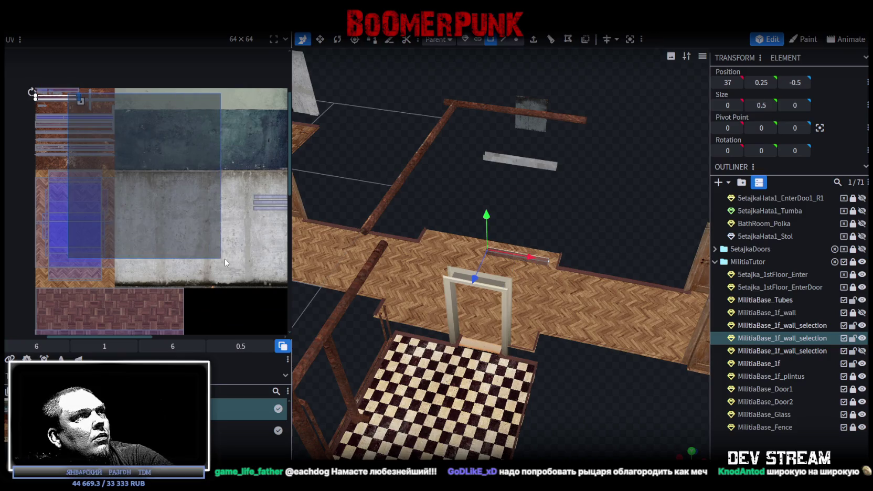
click(534, 251)
key(ctrl+z)
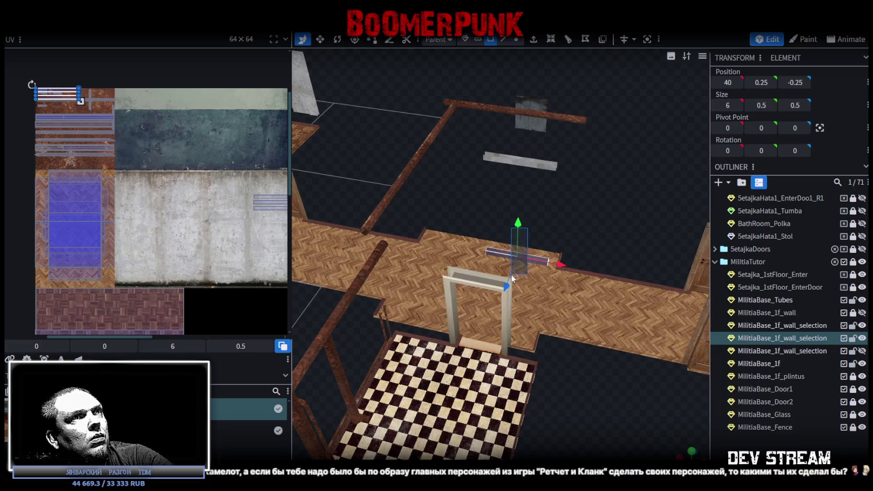
drag(43, 94, 228, 270)
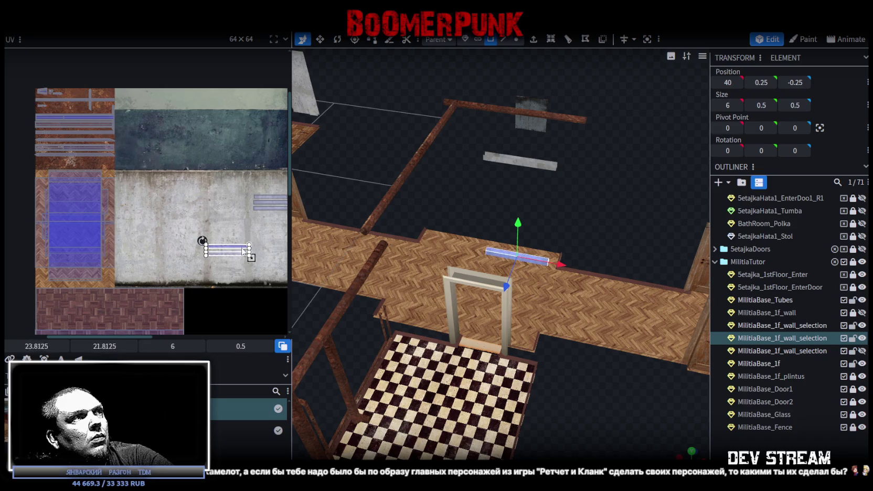
scroll(228, 270, up, 3)
middle_drag(229, 271, 141, 232)
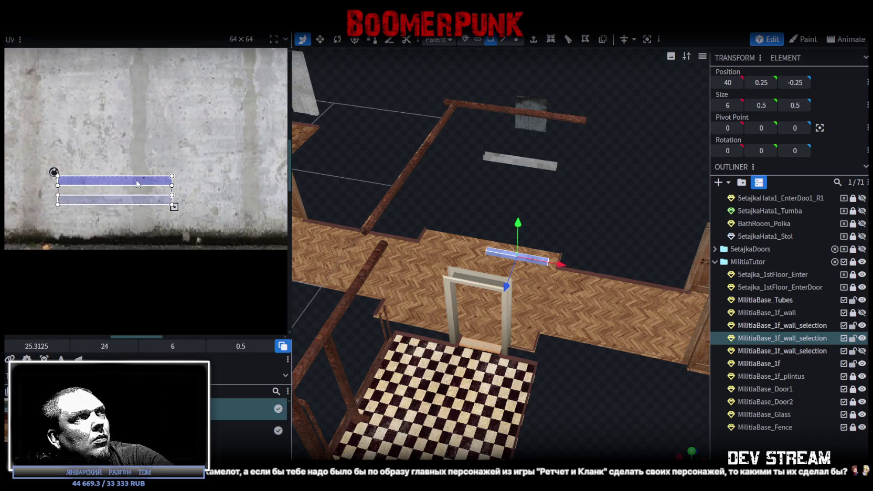
drag(136, 181, 251, 209)
middle_drag(250, 209, 107, 201)
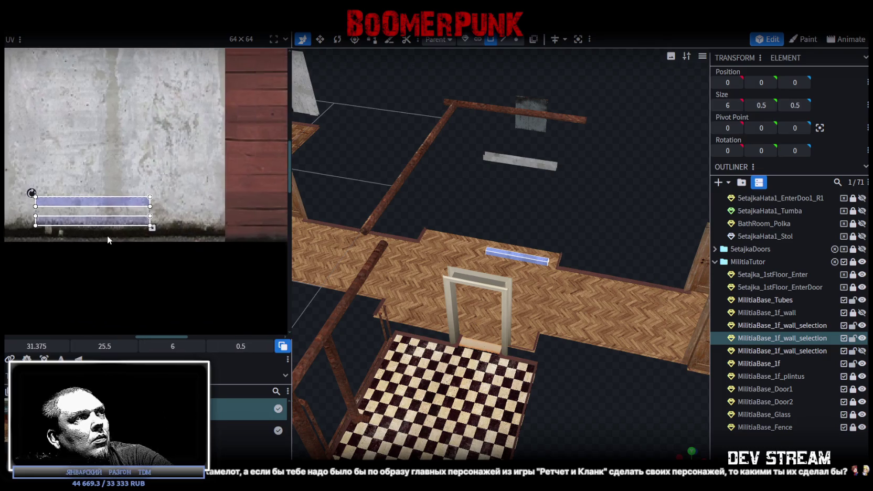
drag(107, 200, 140, 210)
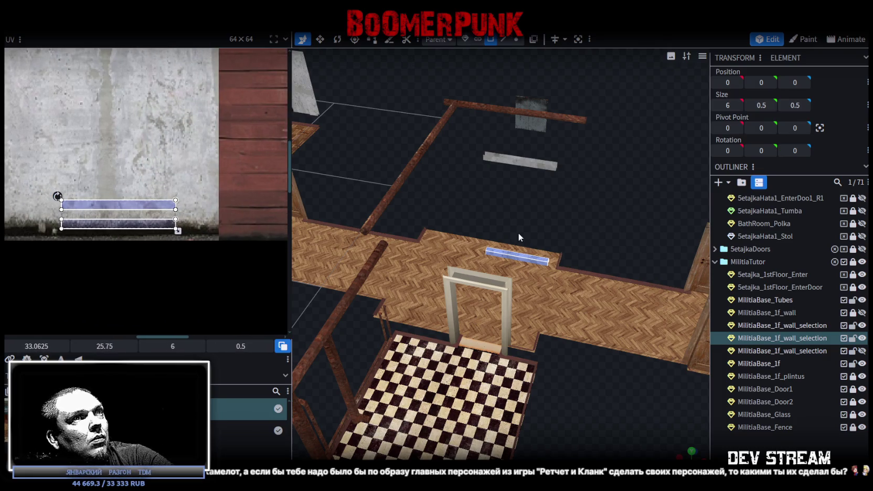
scroll(515, 238, up, 3)
scroll(504, 265, up, 2)
click(522, 247)
scroll(522, 246, up, 3)
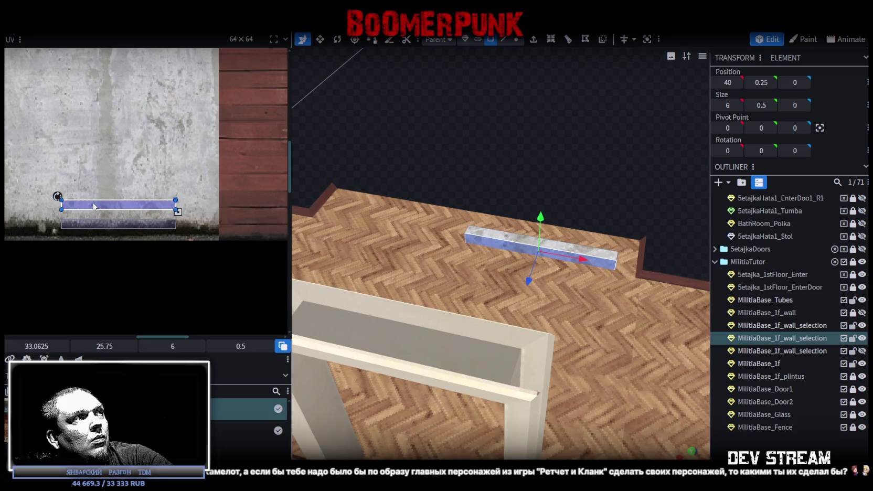
middle_drag(63, 202, 194, 210)
mouse_move(189, 213)
mouse_down()
mouse_move(72, 233)
mouse_move(81, 242)
mouse_up()
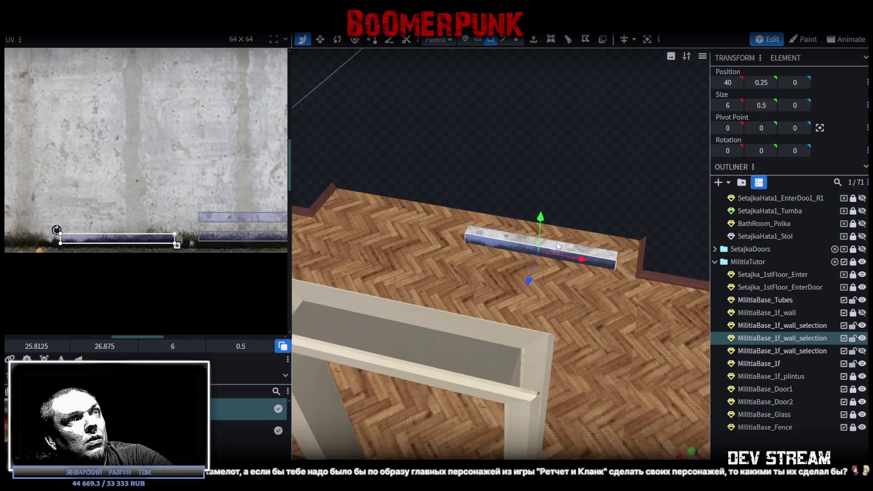
click(505, 239)
Inspect both retextured bars with the tubes hidden
mouse_move(542, 158)
mouse_down()
mouse_move(370, 150)
mouse_move(612, 297)
mouse_move(598, 282)
mouse_move(598, 301)
mouse_move(651, 257)
mouse_up()
click(568, 201)
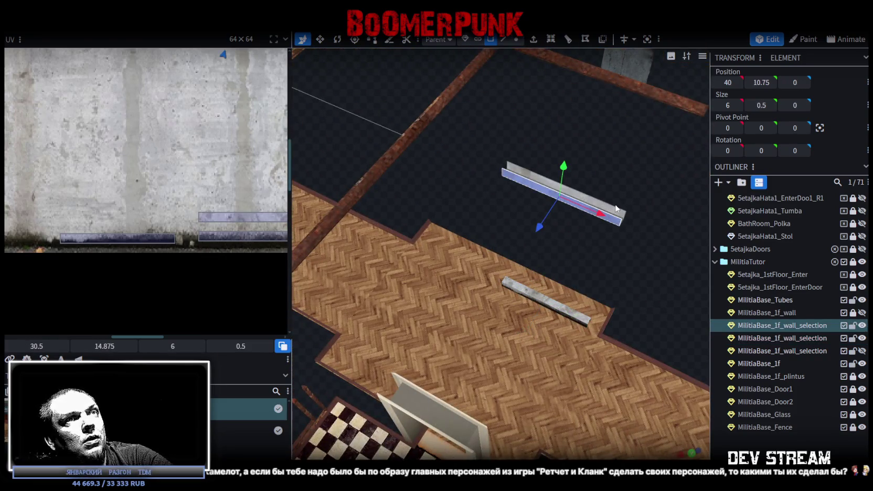
mouse_move(616, 208)
mouse_down()
mouse_move(627, 211)
mouse_move(545, 252)
mouse_move(689, 265)
mouse_up()
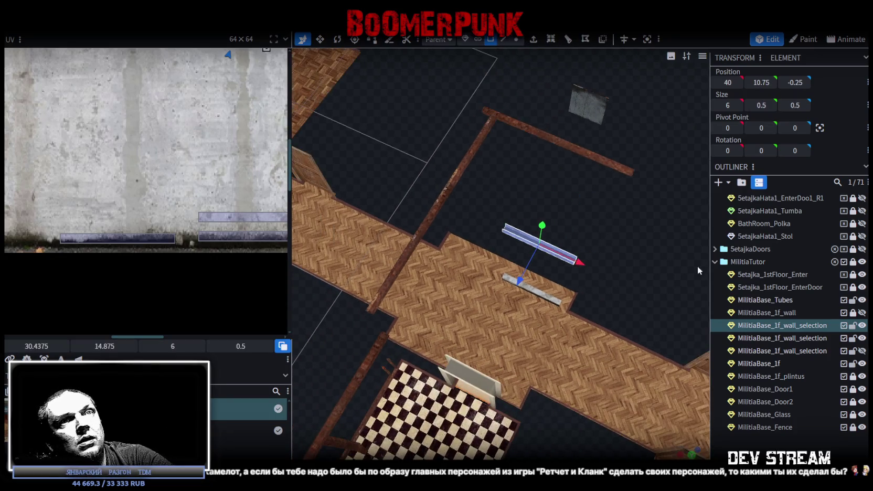
click(862, 299)
Merge MilitiaBase_1f_wall and both beam bar meshes into one mesh
click(861, 300)
click(862, 312)
click(861, 312)
click(862, 312)
ctrl+click(767, 313)
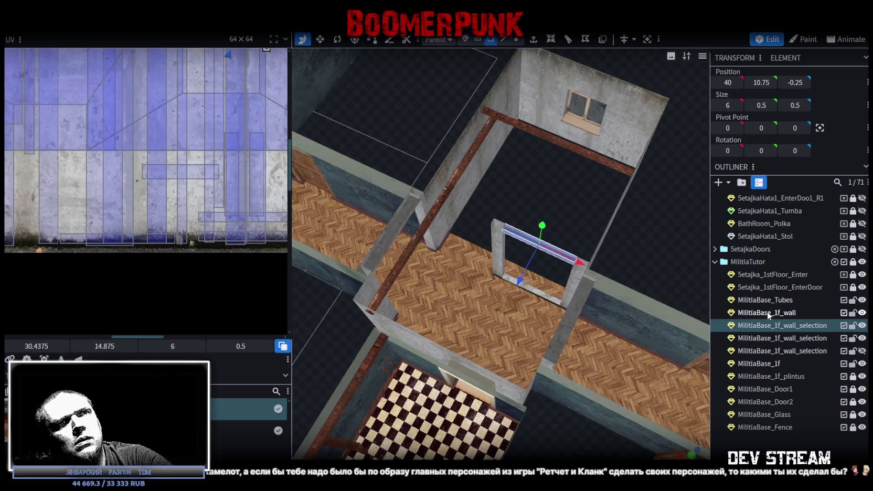
click(796, 339)
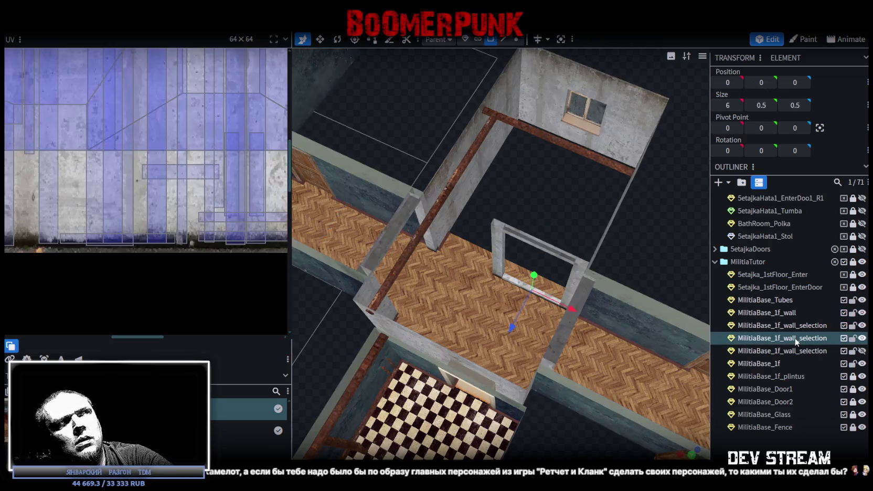
click(862, 339)
click(861, 339)
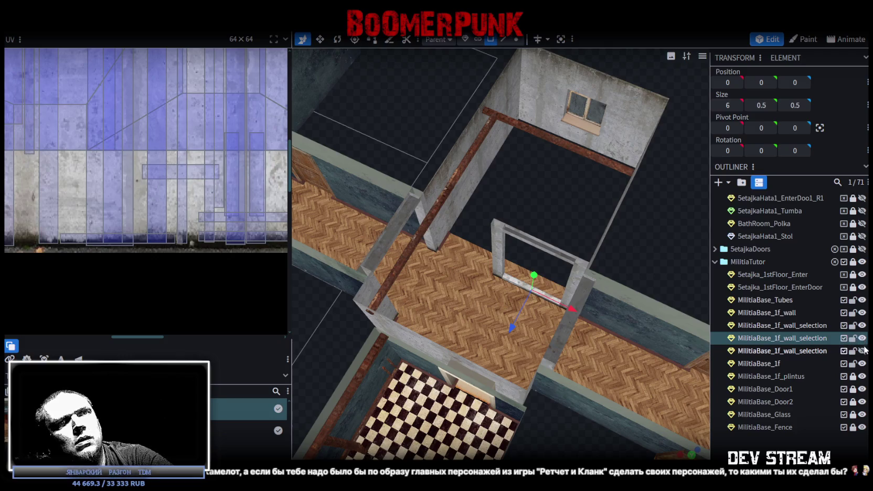
click(862, 326)
click(862, 325)
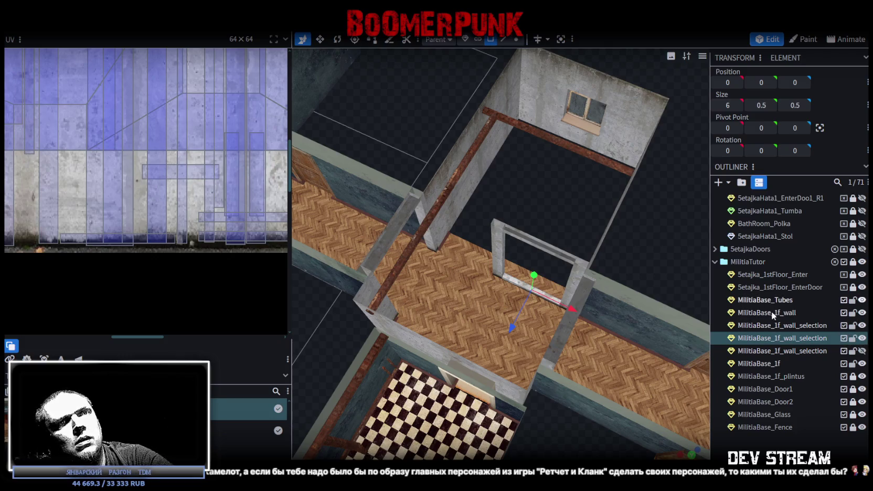
click(773, 312)
shift+click(788, 339)
right_click(789, 340)
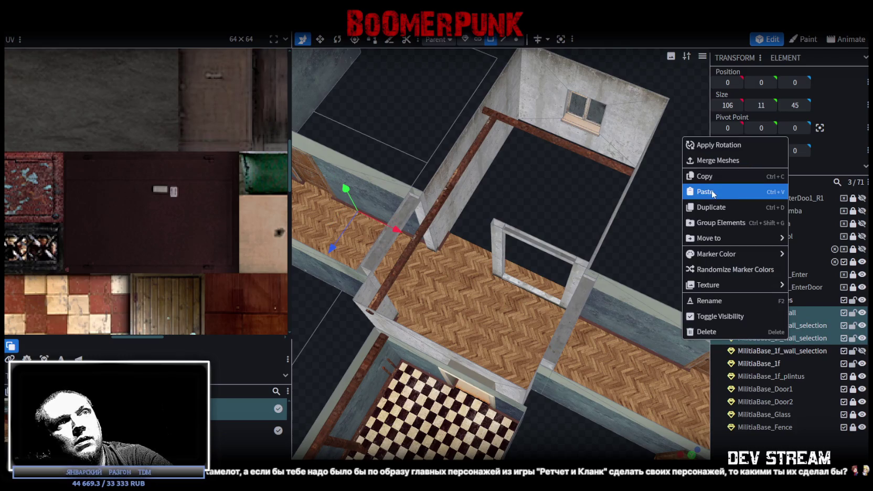
click(719, 160)
Weld the merged wall mesh's overlapping vertices with Merge Vertices
drag(574, 220, 550, 194)
scroll(551, 194, down, 5)
click(516, 38)
mouse_move(393, 324)
mouse_down()
mouse_move(421, 270)
mouse_move(408, 262)
mouse_up()
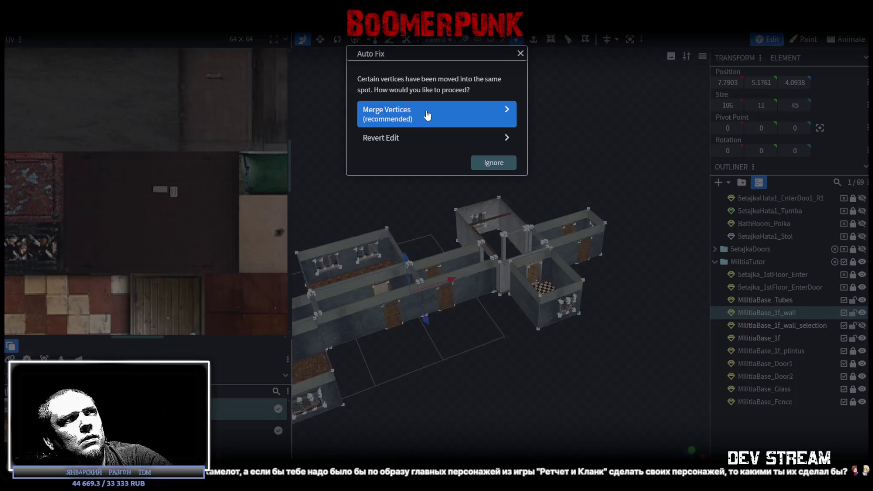
click(428, 115)
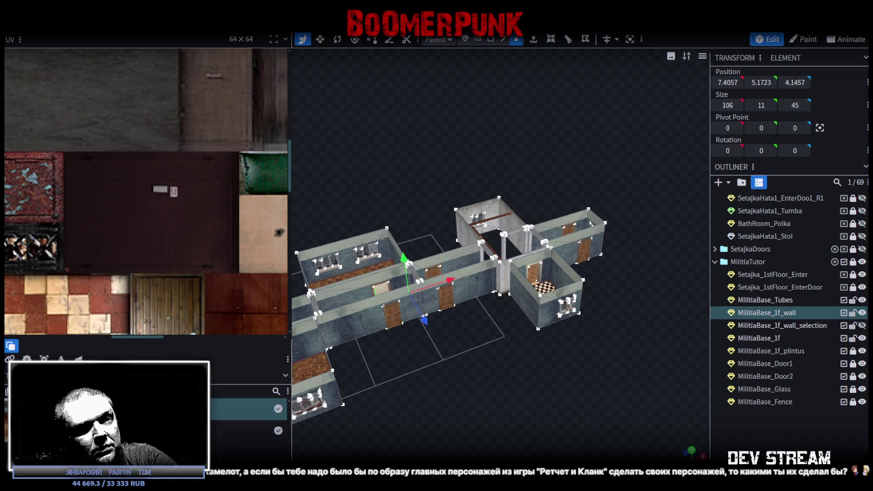
key(alt+Tab)
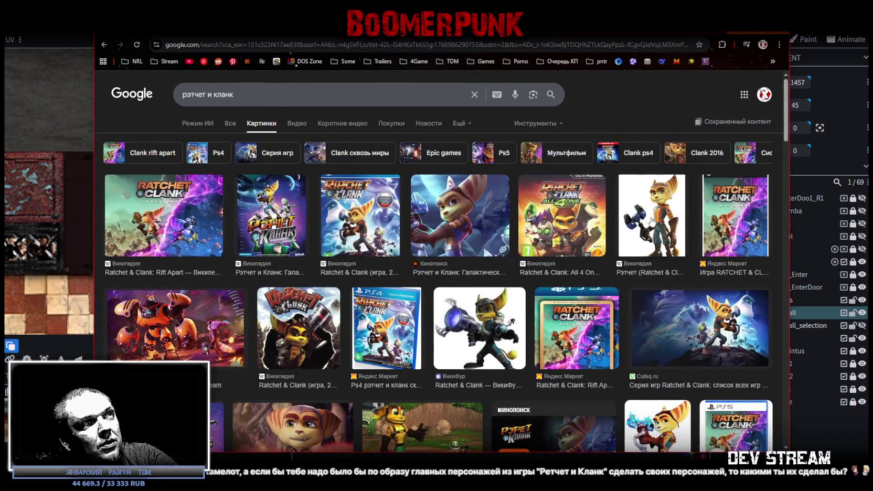
Preview the WikiFur Ratchet image and Galactic Rangers poster, then return to Blockbench
click(485, 322)
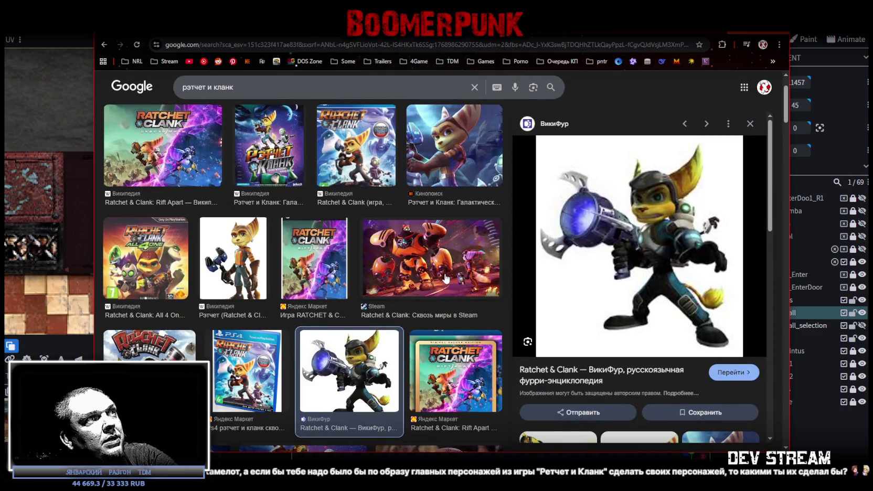
scroll(444, 278, up, 2)
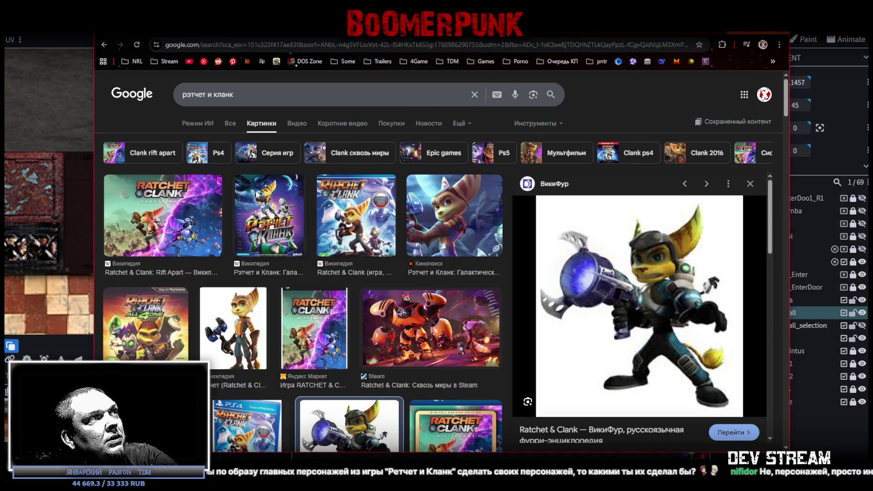
click(257, 194)
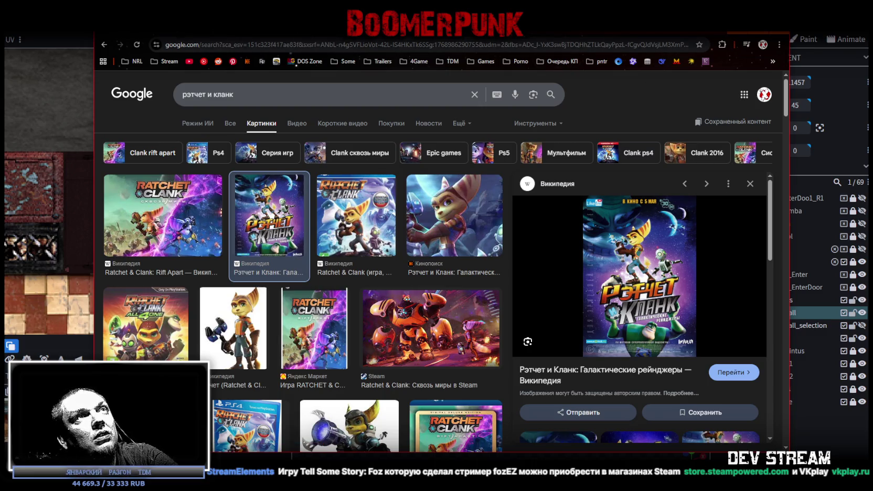
drag(533, 33, 516, 69)
key(alt+Tab)
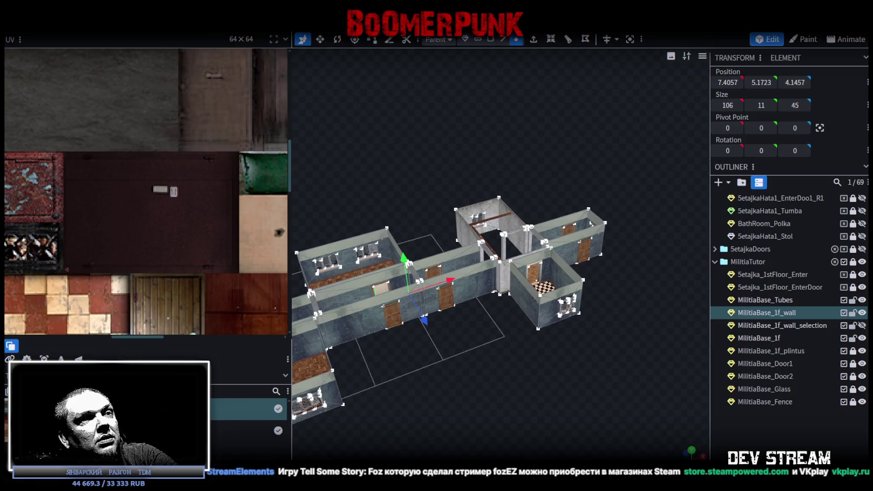
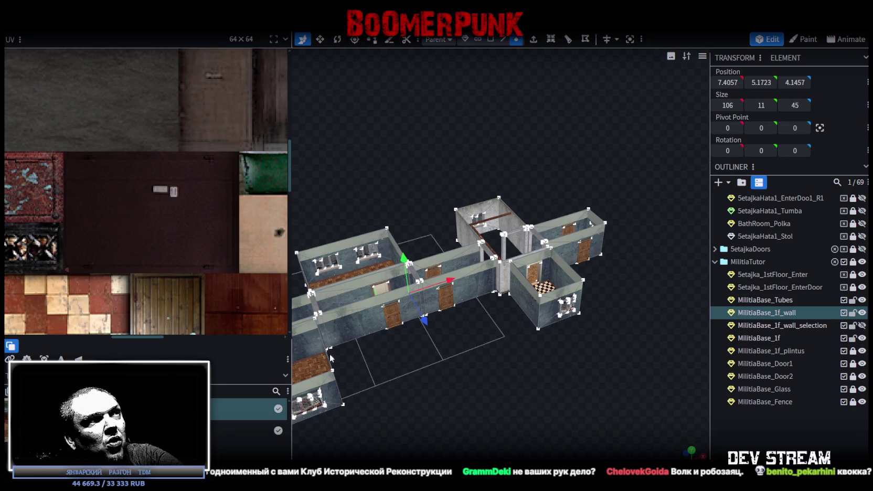
Browse red panda photo previews in the browser image search, then return to Blockbench
key(alt+Tab)
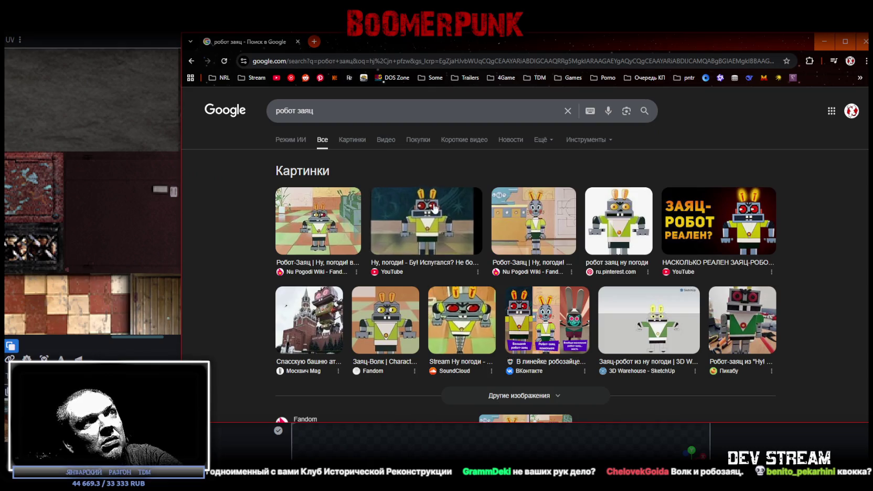
click(434, 207)
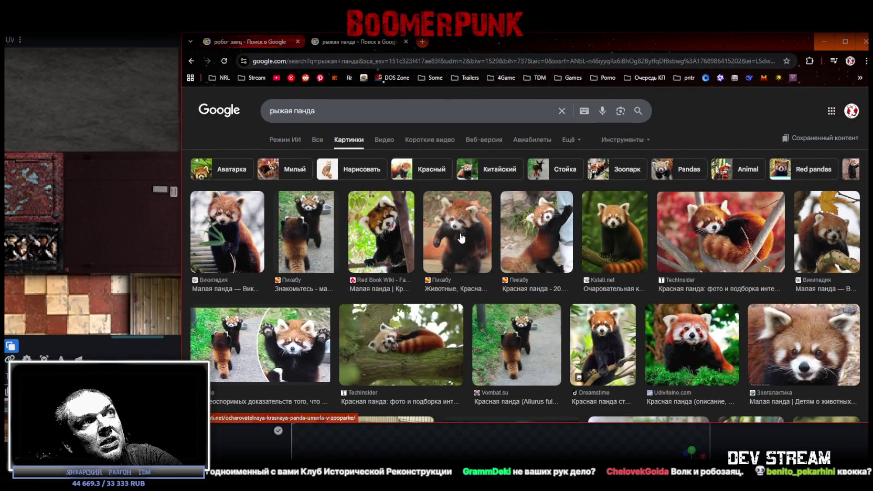
click(459, 237)
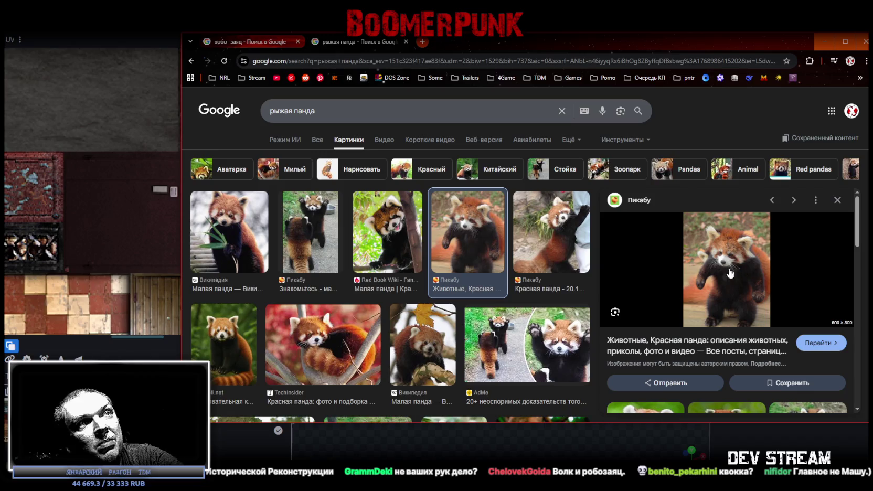
scroll(493, 302, down, 1)
click(493, 303)
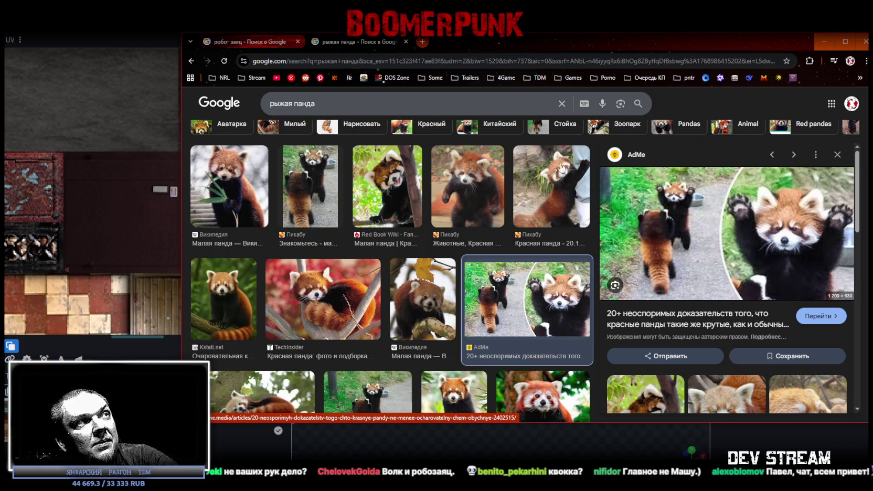
scroll(408, 176, down, 1)
scroll(410, 169, down, 4)
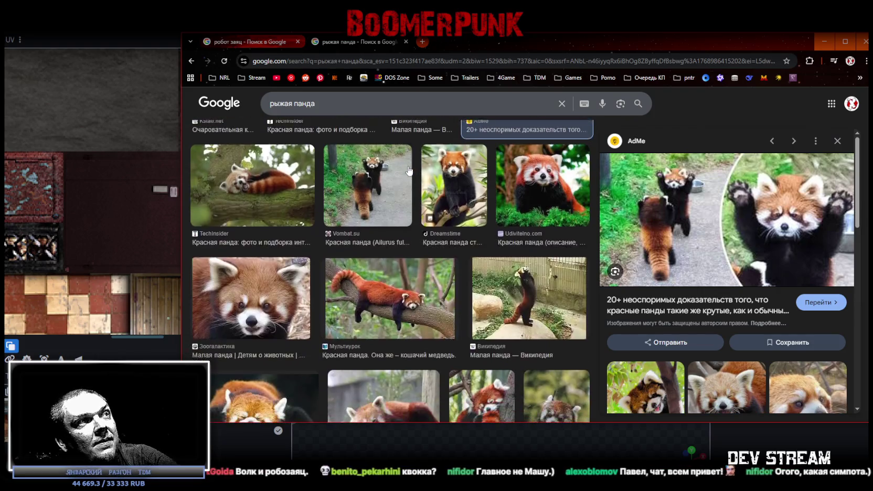
click(416, 289)
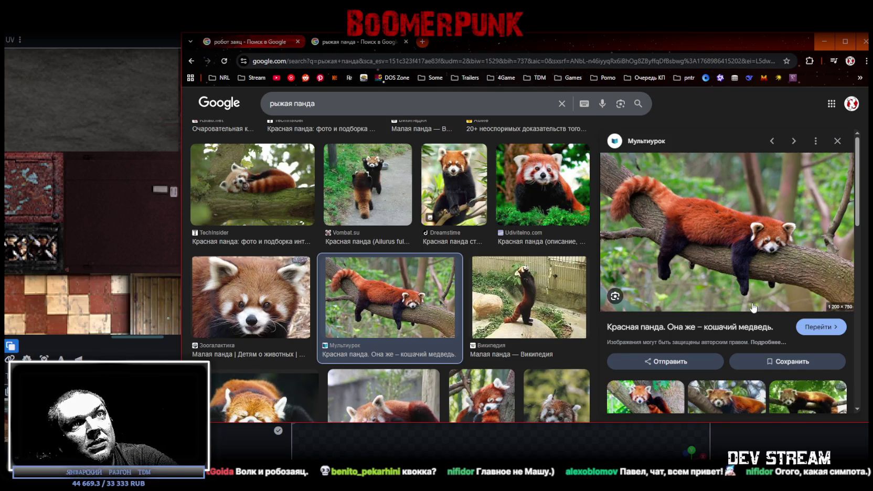
scroll(524, 315, down, 2)
click(543, 204)
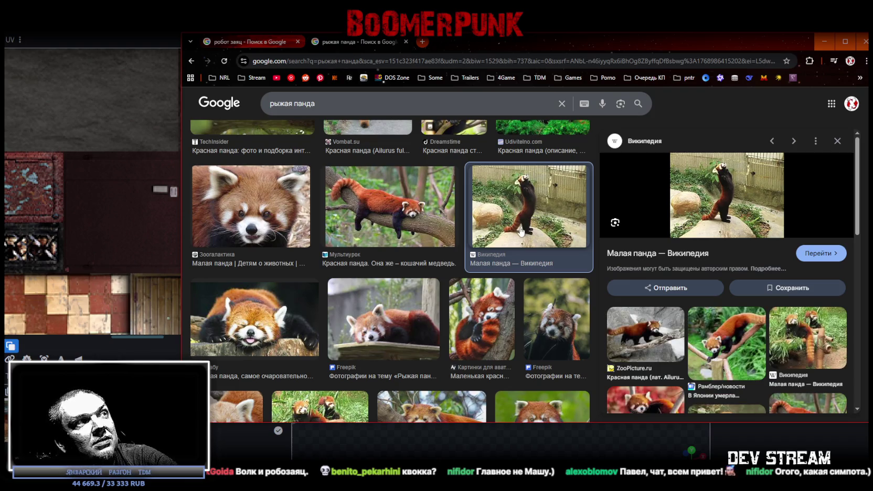
click(250, 319)
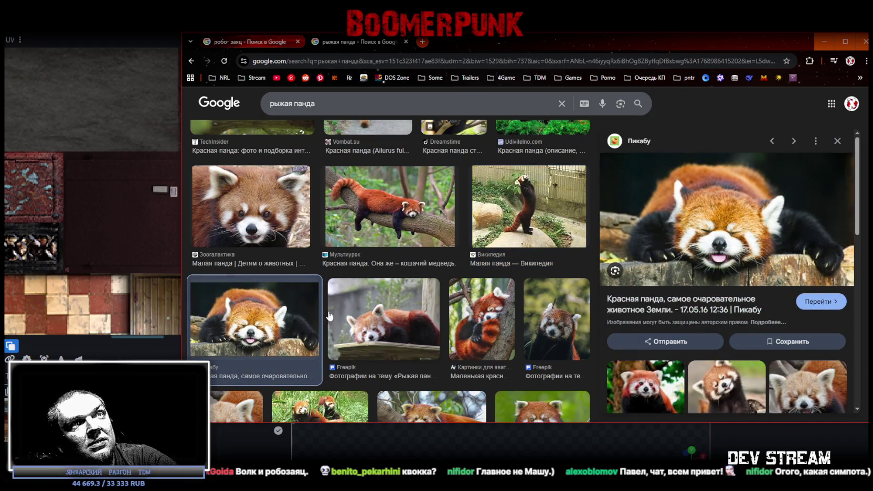
click(689, 382)
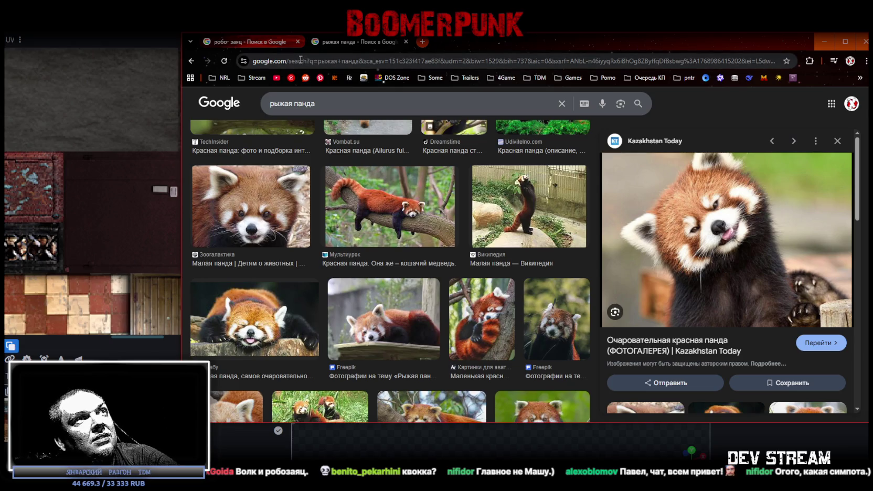
key(alt+Tab)
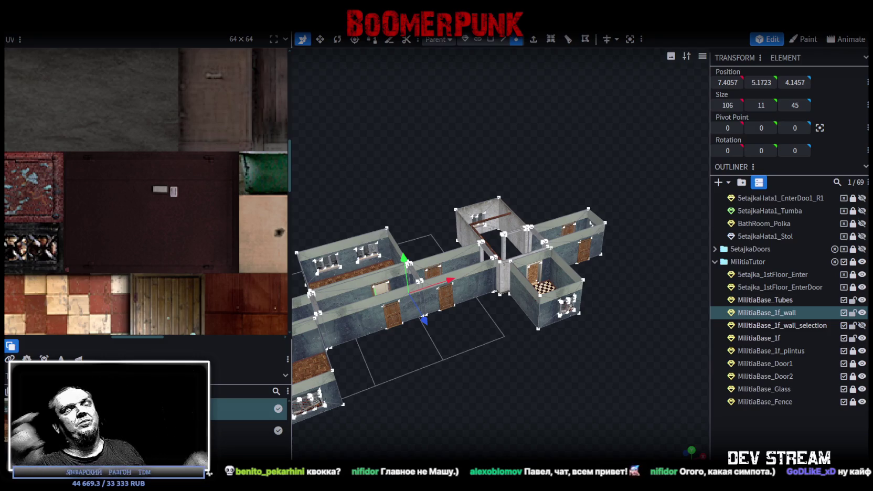
Zoom onto the central room in face-orientation shading and select the doorway's bottom edge in Edge mode
mouse_move(682, 378)
mouse_down()
mouse_move(472, 386)
mouse_move(628, 426)
mouse_move(603, 406)
mouse_move(588, 415)
mouse_up()
scroll(588, 416, up, 3)
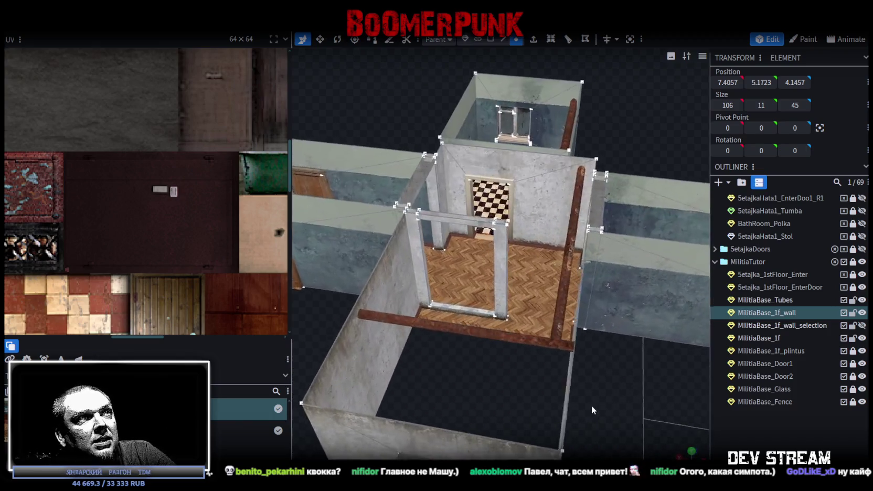
scroll(516, 393, up, 3)
key(z)
key(z)
key(z)
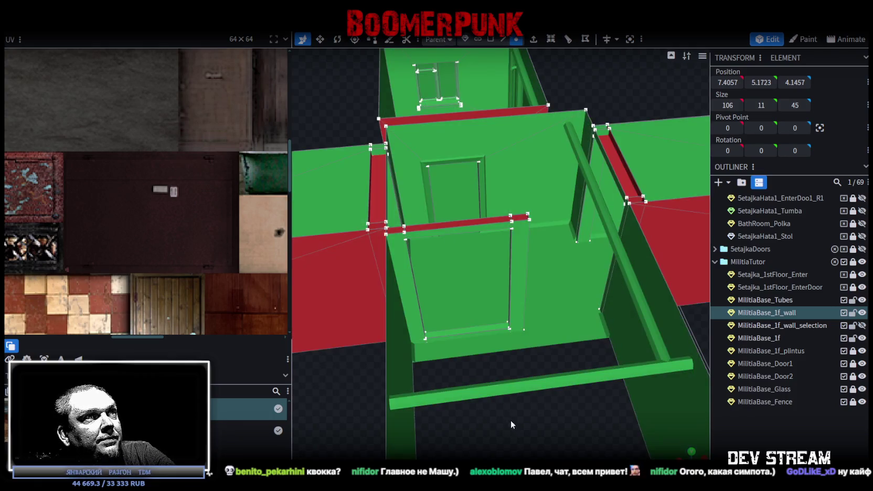
scroll(511, 420, up, 2)
click(502, 39)
scroll(458, 274, up, 2)
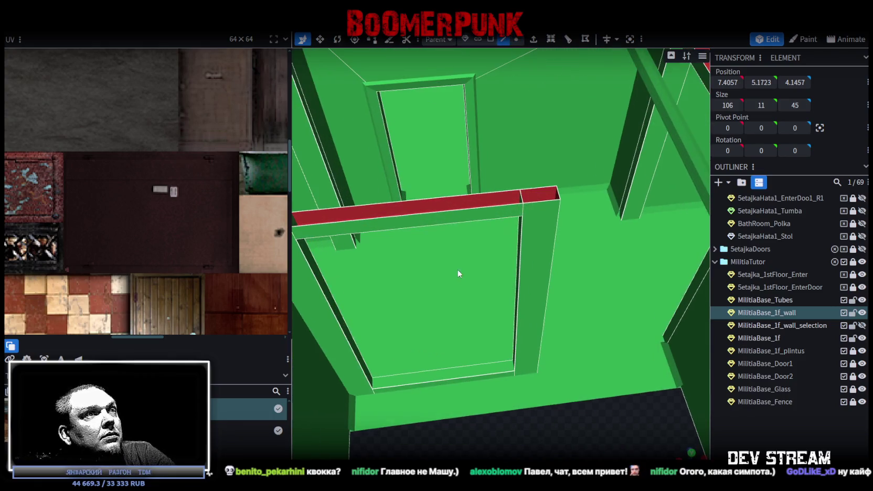
click(451, 377)
Select the doorway infill face in Face mode and Split Mesh it into its own mesh
click(460, 226)
mouse_move(460, 229)
mouse_down()
mouse_move(595, 414)
mouse_move(588, 275)
mouse_move(495, 310)
mouse_move(563, 148)
mouse_move(513, 190)
mouse_up()
click(495, 309)
click(513, 191)
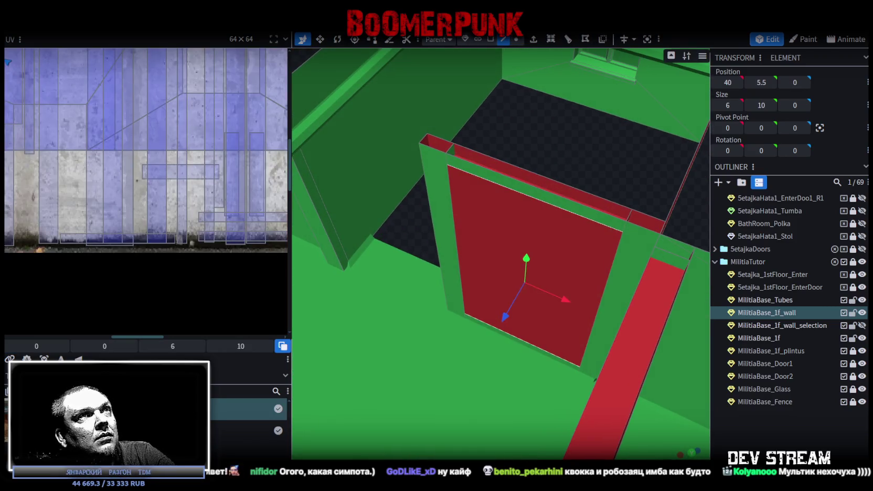
click(489, 39)
drag(593, 158, 474, 206)
click(495, 238)
right_click(495, 238)
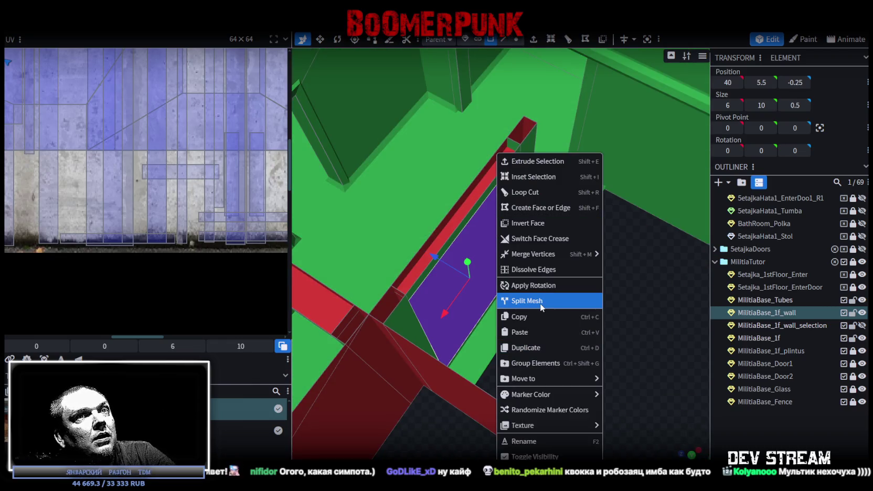
click(540, 301)
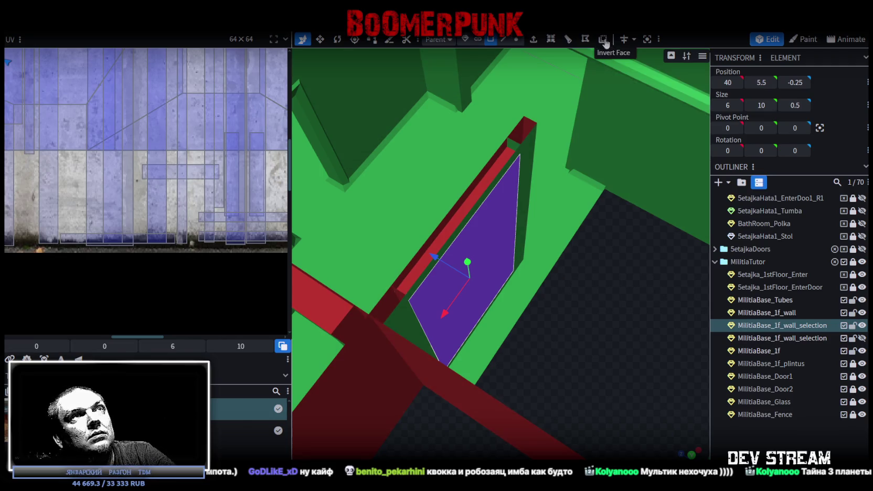
Rename the split-off mesh to MilitiaBase_1f_intGlass
drag(617, 303, 788, 326)
double_click(789, 325)
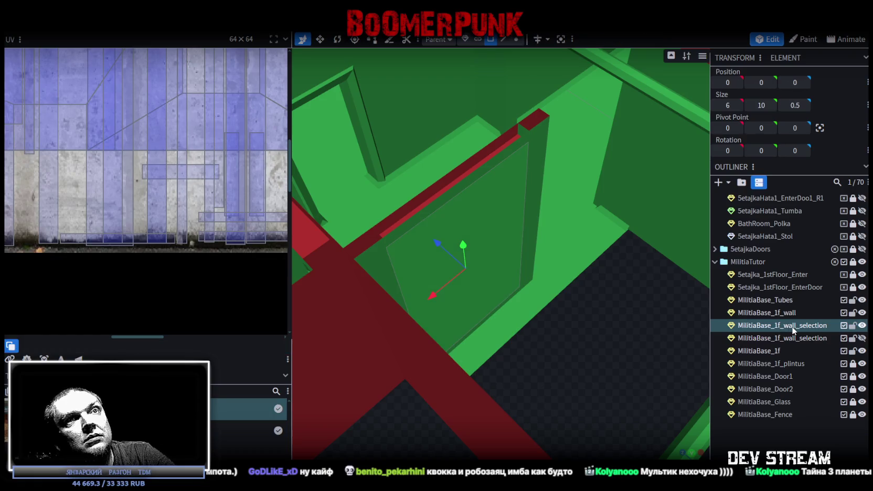
drag(784, 325, 831, 326)
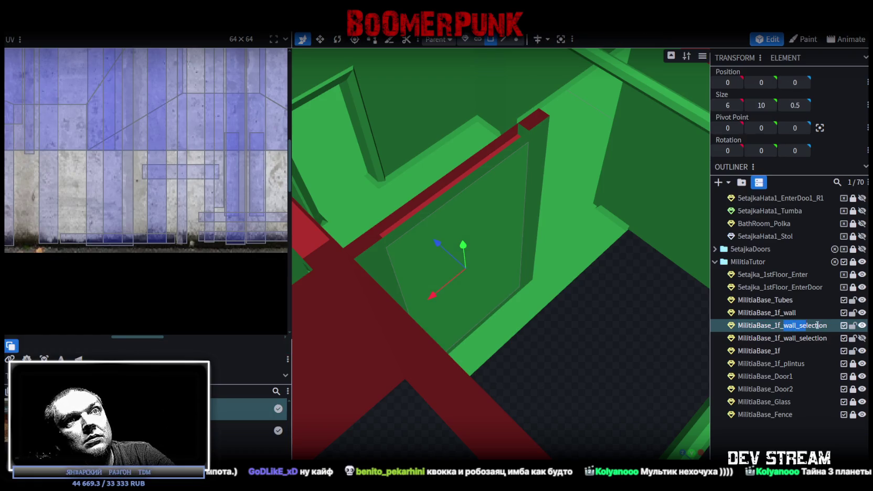
text(intGl)
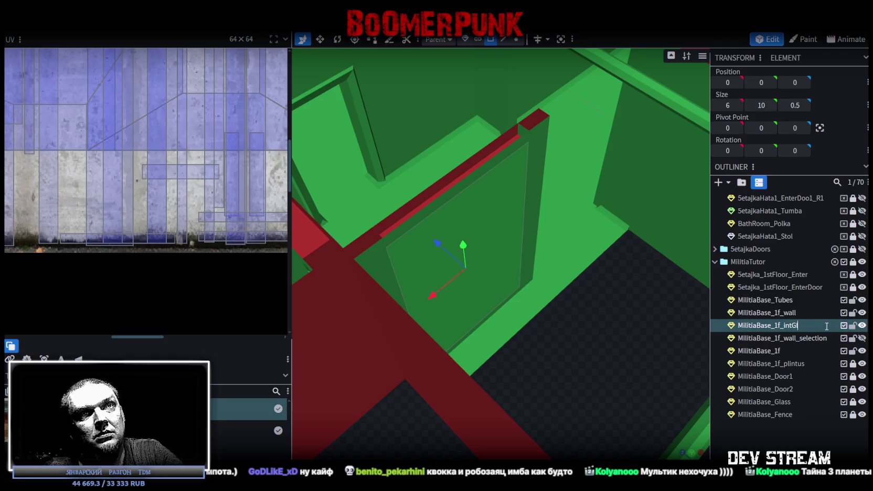
text(ass)
key(Return)
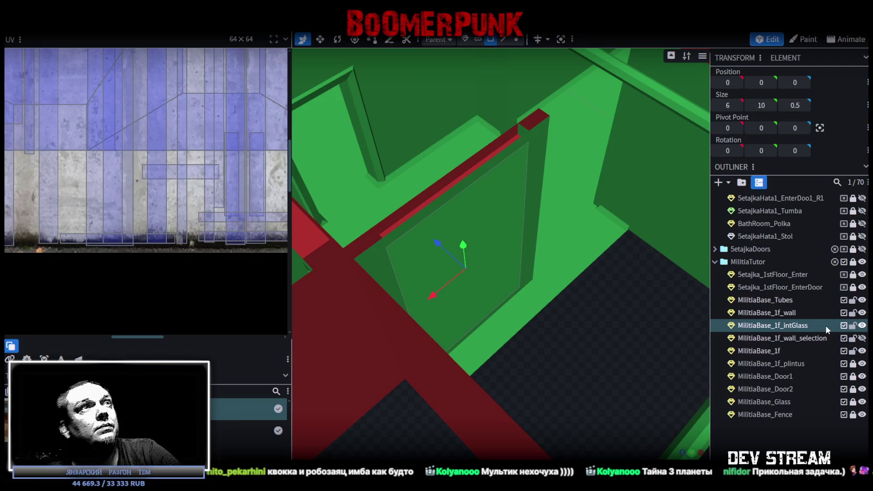
Move the glass panel face's UV onto the glass-block texture and align it with the tiles
scroll(145, 134, down, 2)
scroll(158, 135, down, 3)
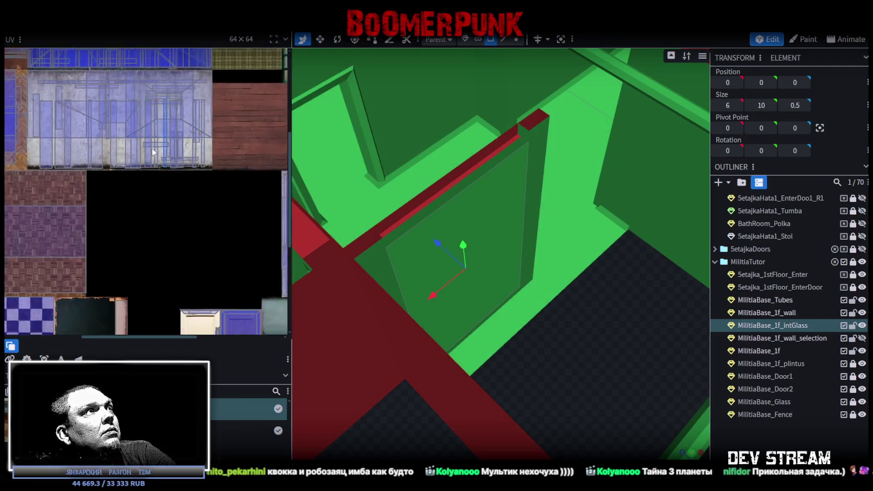
scroll(158, 136, down, 2)
scroll(106, 221, down, 2)
scroll(107, 221, up, 2)
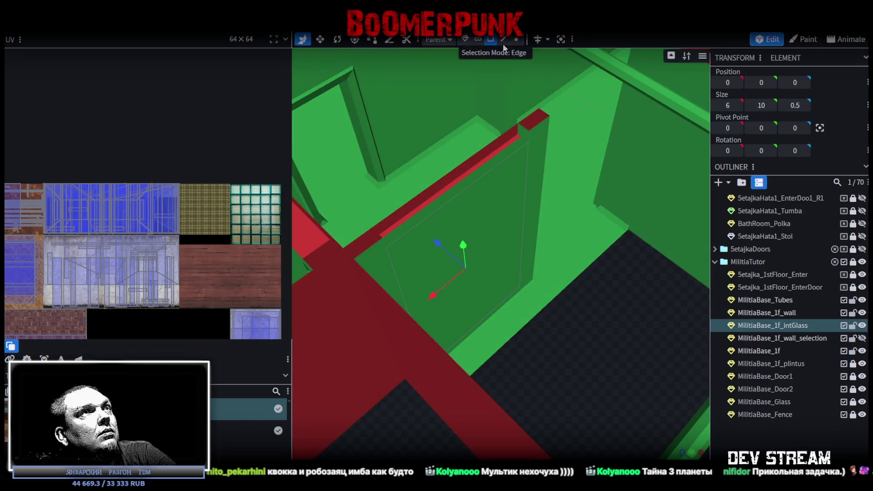
click(486, 155)
mouse_move(23, 199)
mouse_down()
mouse_move(272, 197)
mouse_move(251, 197)
mouse_up()
scroll(210, 200, up, 4)
scroll(160, 203, up, 4)
scroll(160, 202, down, 3)
scroll(190, 168, up, 1)
drag(160, 167, 149, 154)
scroll(152, 165, up, 3)
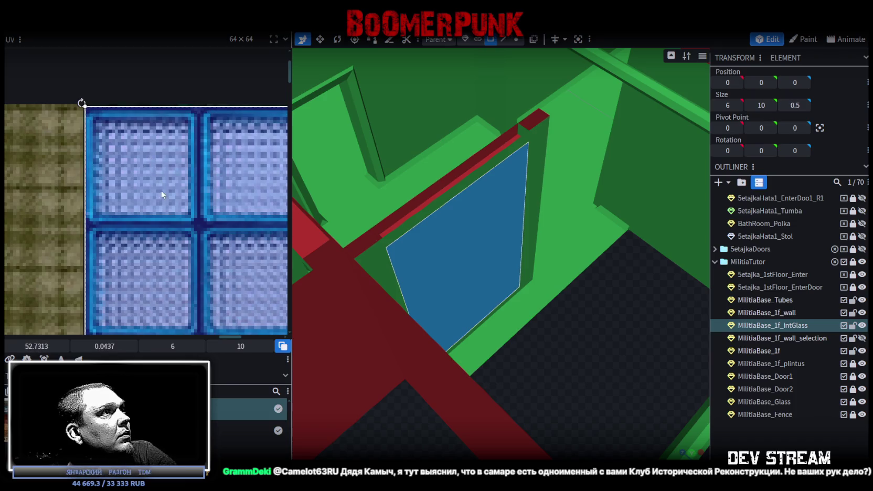
scroll(162, 195, down, 2)
scroll(205, 216, down, 2)
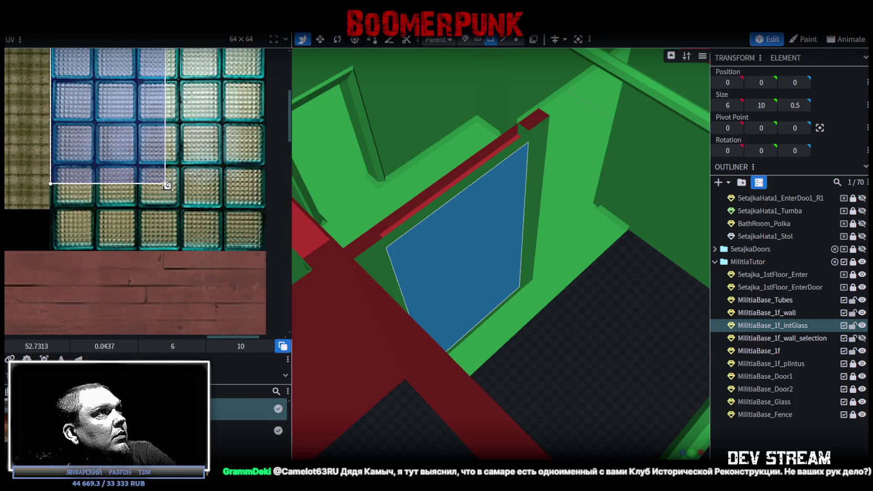
Enlarge and shift the UV box so it covers a clean grid of whole glass blocks
drag(167, 184, 205, 250)
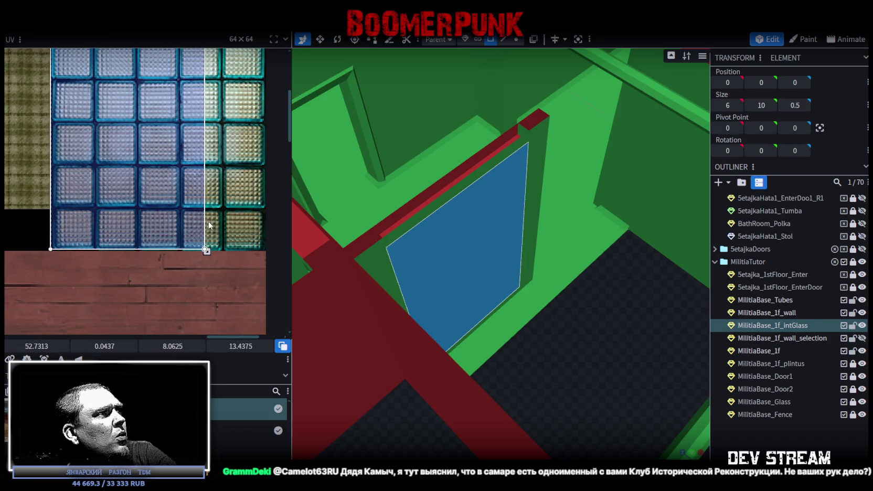
drag(205, 250, 207, 252)
scroll(193, 250, up, 1)
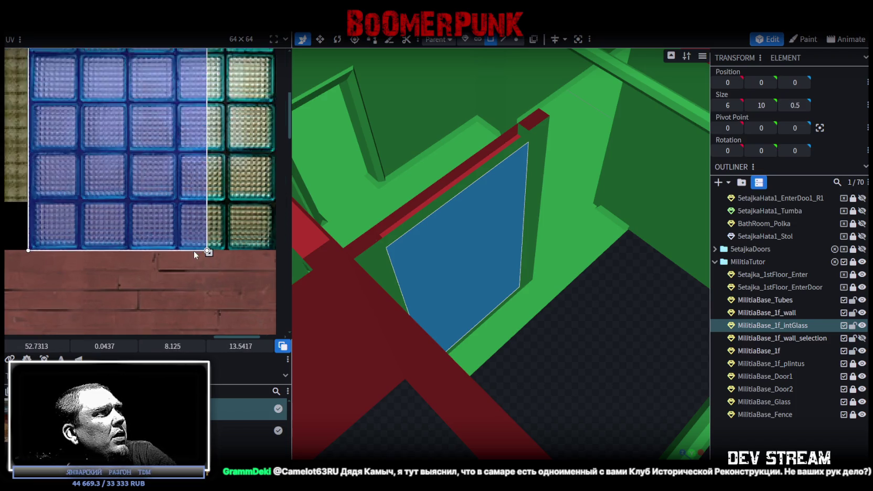
scroll(202, 246, up, 3)
middle_drag(243, 230, 194, 222)
mouse_move(177, 229)
mouse_down()
mouse_move(221, 220)
mouse_move(228, 227)
mouse_up()
scroll(237, 222, down, 2)
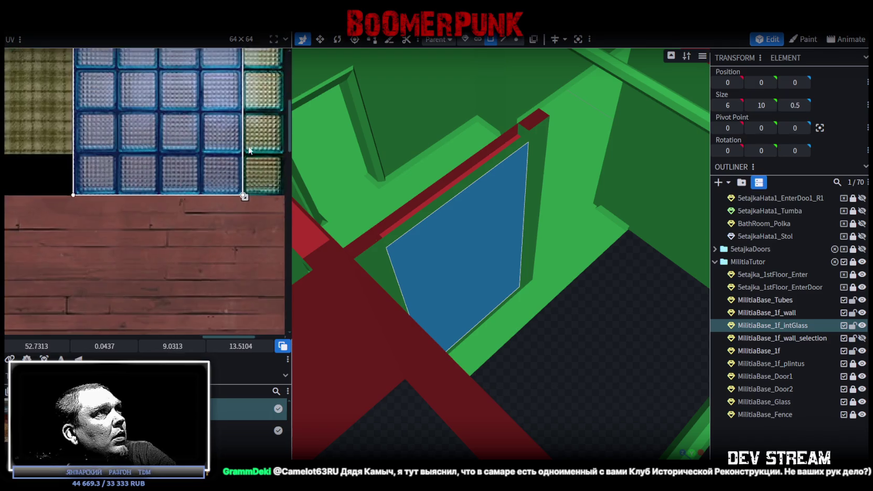
middle_drag(249, 150, 203, 271)
drag(153, 171, 224, 160)
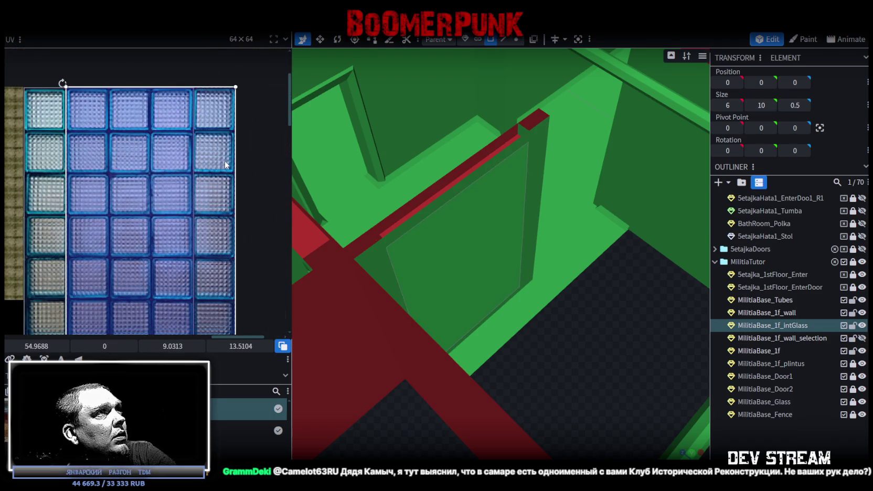
scroll(204, 119, up, 2)
scroll(158, 132, up, 2)
scroll(140, 150, up, 2)
drag(139, 151, 140, 156)
scroll(141, 153, down, 3)
scroll(193, 231, up, 1)
scroll(231, 158, down, 2)
scroll(121, 188, down, 3)
scroll(472, 262, down, 3)
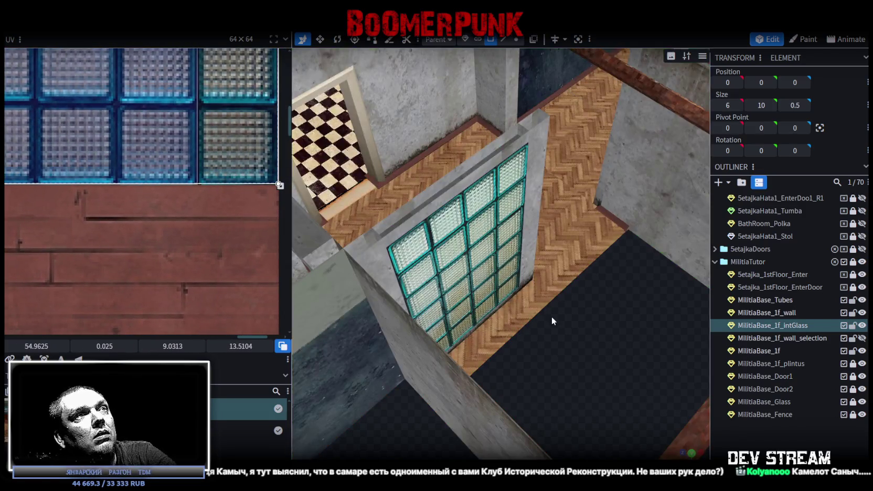
scroll(551, 316, up, 2)
Add horizontal loop cuts to the glass wall face, separating an upper and lower part
click(566, 339)
mouse_move(566, 339)
mouse_down()
mouse_move(487, 356)
mouse_move(286, 339)
mouse_move(387, 337)
mouse_up()
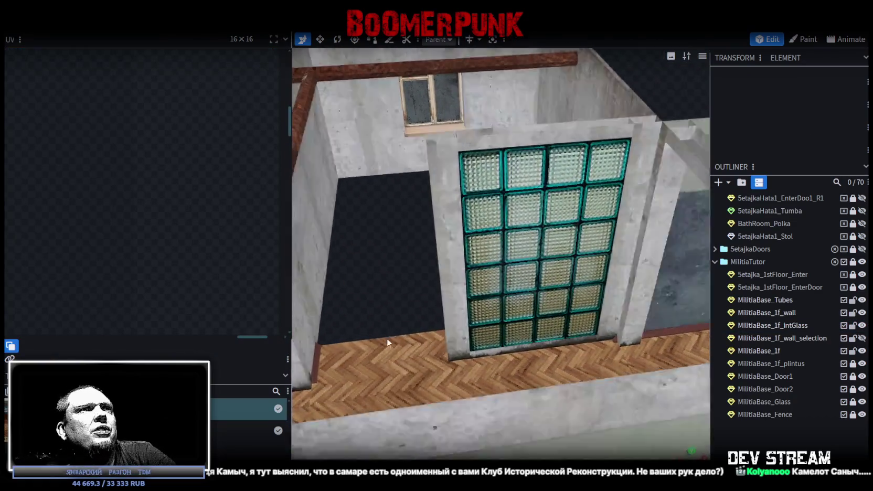
click(536, 282)
drag(524, 273, 372, 243)
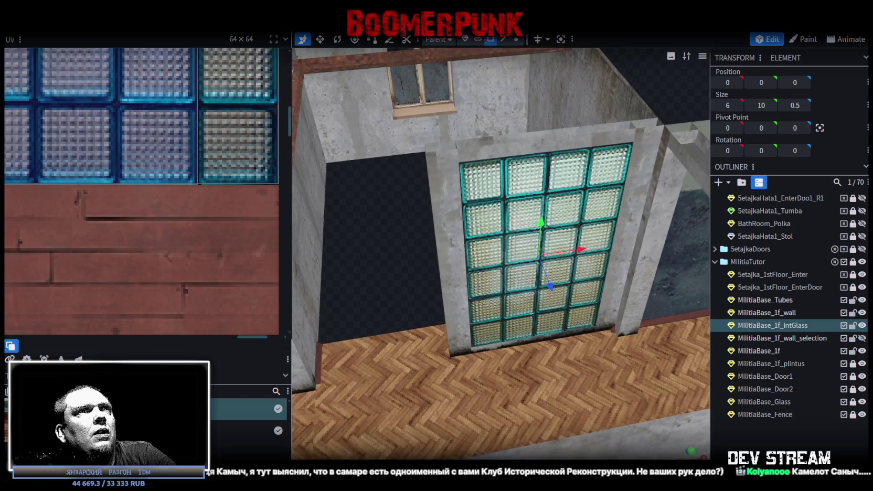
click(505, 257)
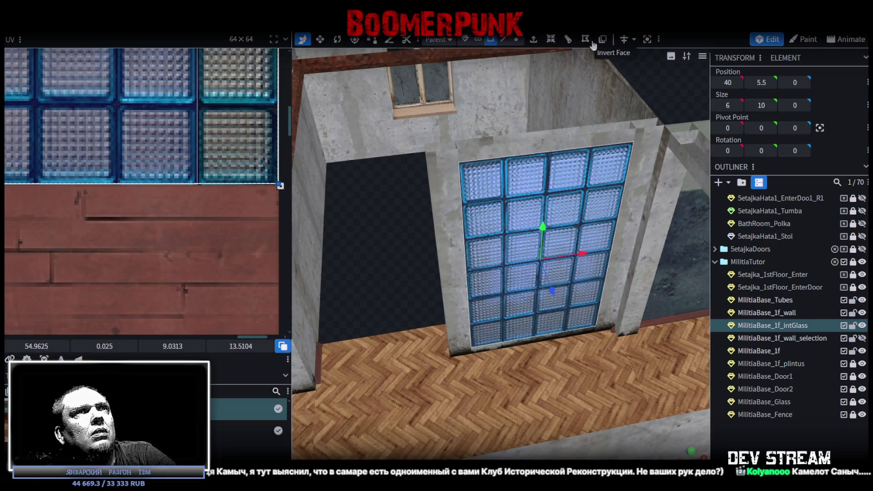
click(568, 41)
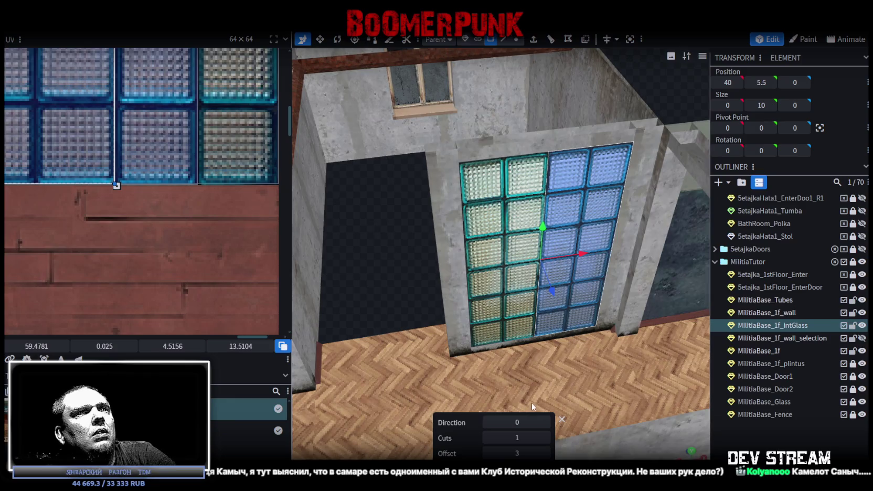
click(545, 422)
drag(368, 261, 578, 270)
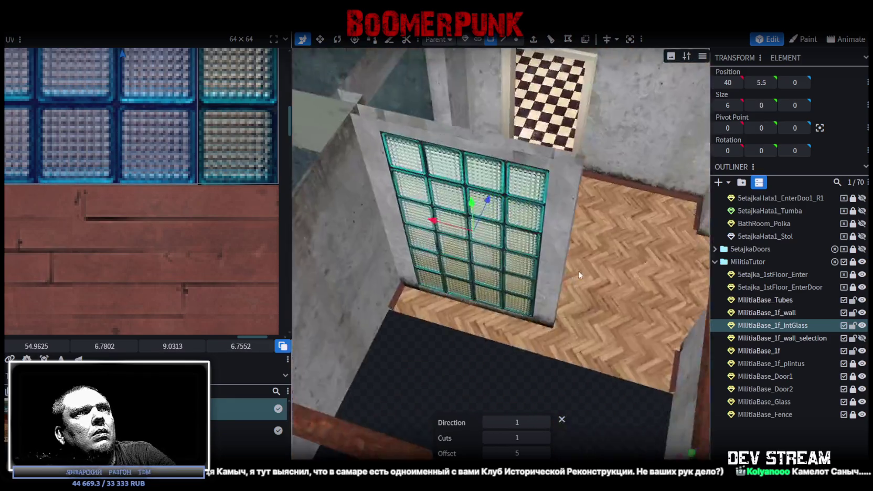
click(568, 46)
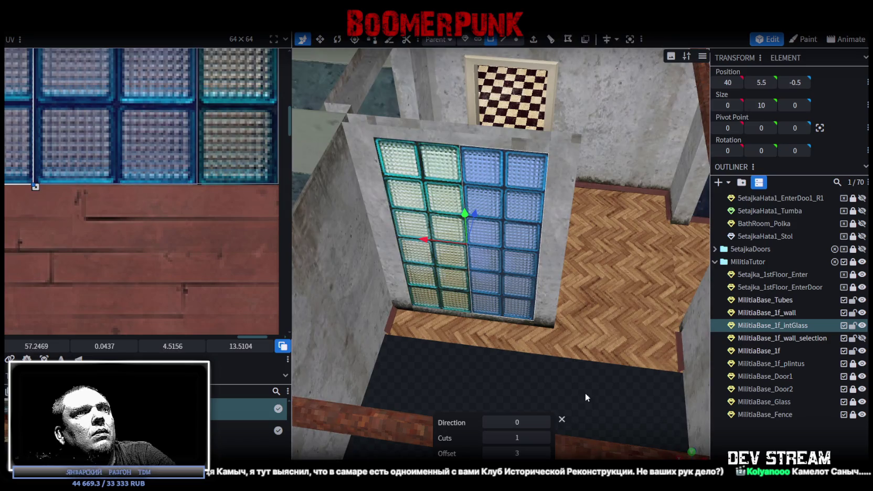
click(546, 422)
Map the upper face onto the plaid fabric texture, rotating and repositioning its UV
scroll(142, 123, down, 2)
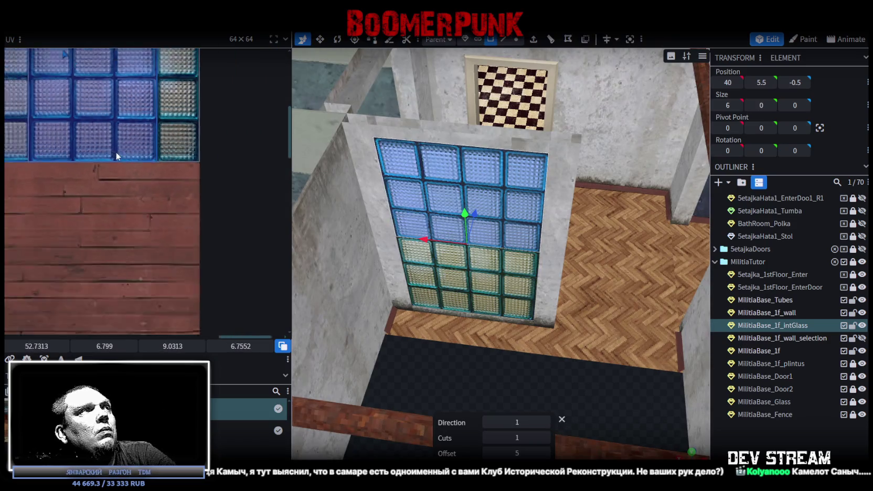
scroll(157, 157, down, 2)
scroll(184, 209, down, 2)
scroll(198, 228, up, 2)
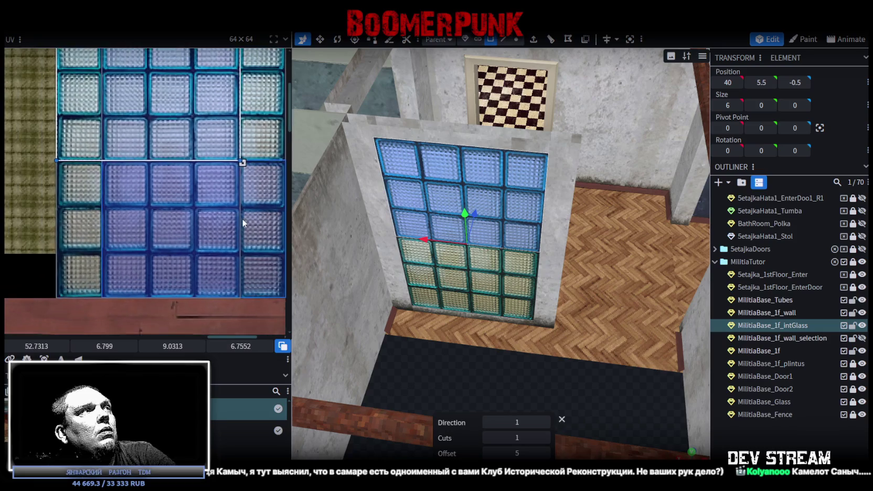
scroll(220, 222, down, 3)
click(242, 167)
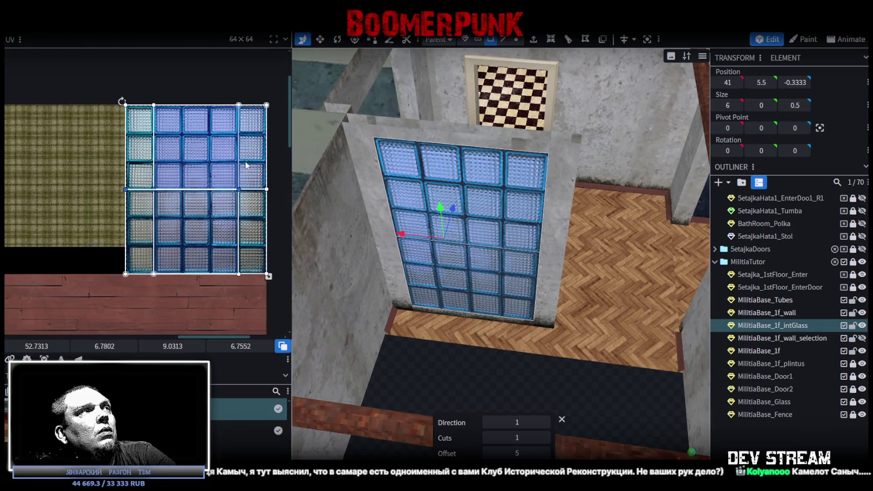
mouse_move(242, 166)
mouse_down()
mouse_move(94, 178)
mouse_move(104, 173)
mouse_up()
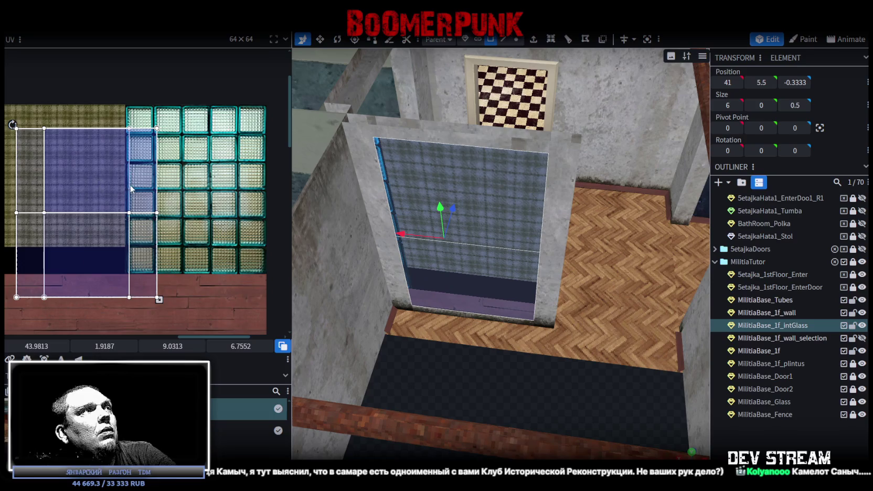
scroll(131, 173, down, 2)
scroll(147, 163, down, 1)
right_click(157, 152)
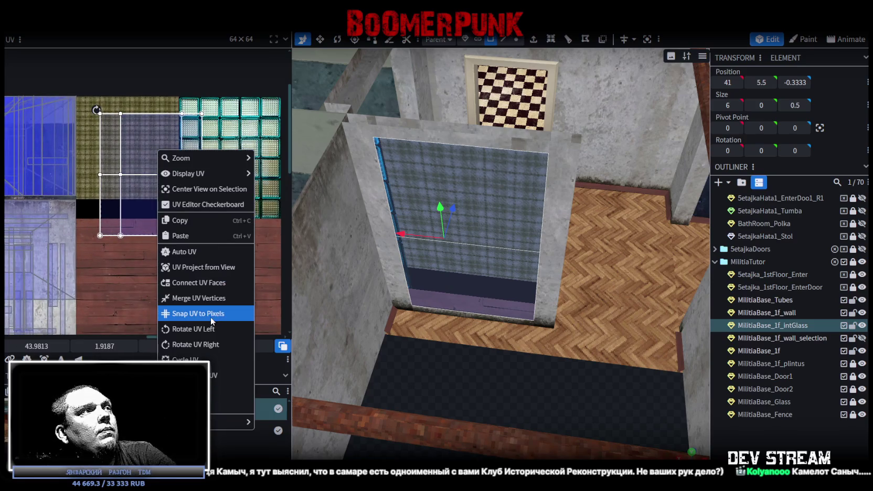
click(210, 328)
scroll(227, 194, up, 1)
scroll(220, 196, up, 1)
scroll(209, 202, up, 1)
scroll(198, 205, up, 1)
mouse_move(125, 198)
mouse_down()
mouse_move(146, 182)
mouse_move(135, 96)
mouse_up()
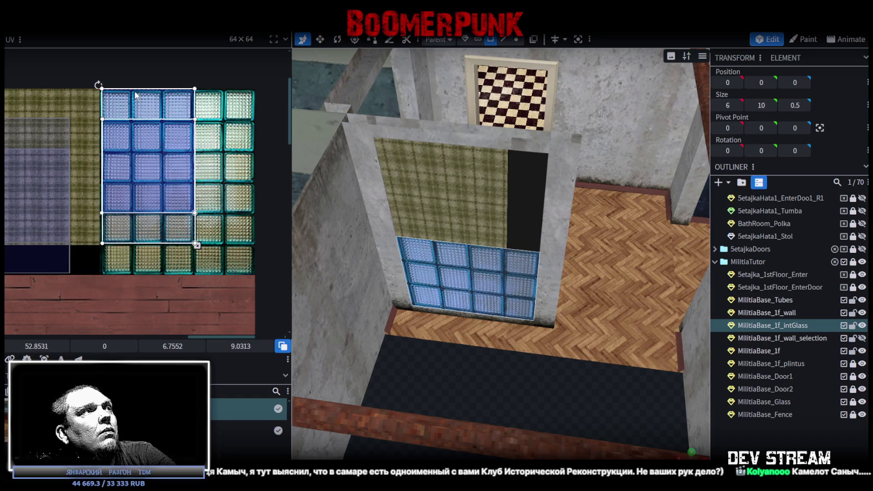
Resize the lower face's UV to cover more glass blocks, adjusting its width
scroll(173, 147, up, 1)
scroll(209, 197, up, 1)
drag(186, 221, 214, 239)
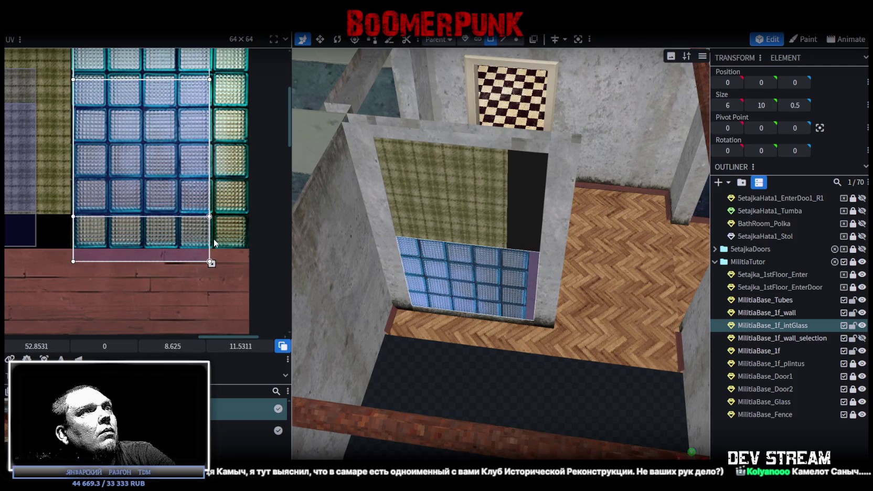
drag(215, 243, 215, 248)
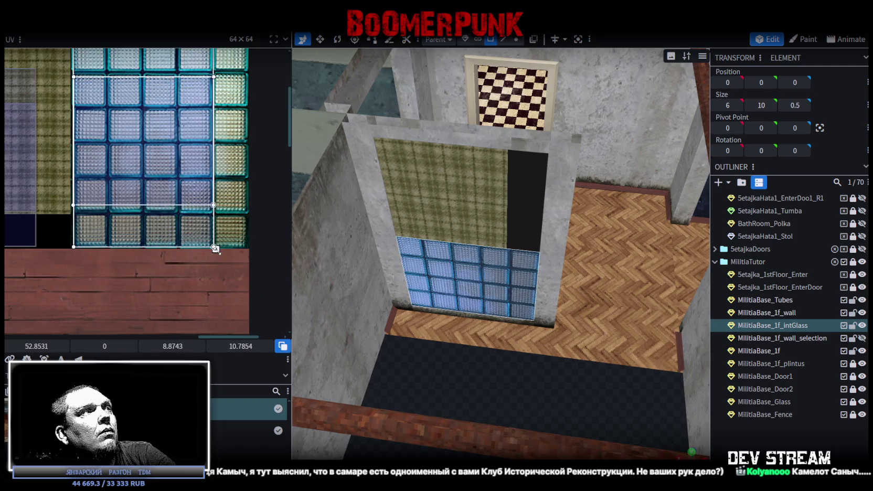
drag(214, 249, 248, 250)
drag(503, 389, 515, 371)
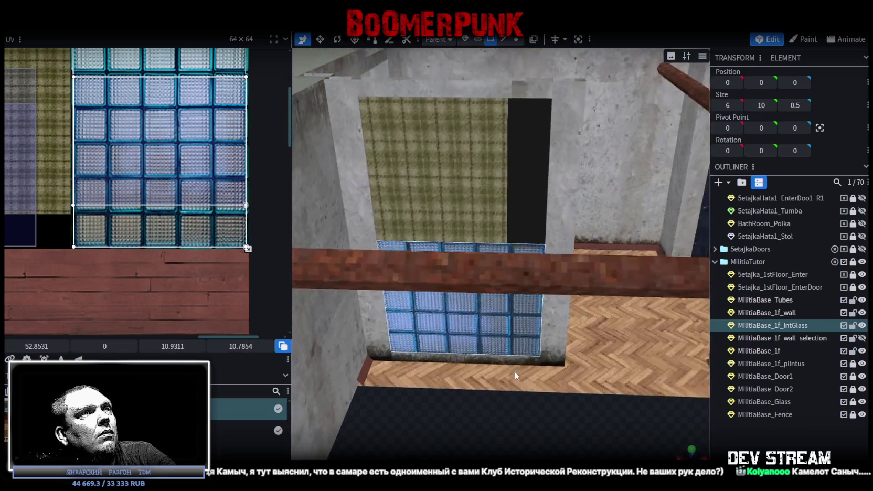
scroll(521, 331, up, 3)
scroll(521, 330, up, 2)
drag(247, 250, 216, 250)
scroll(206, 246, up, 2)
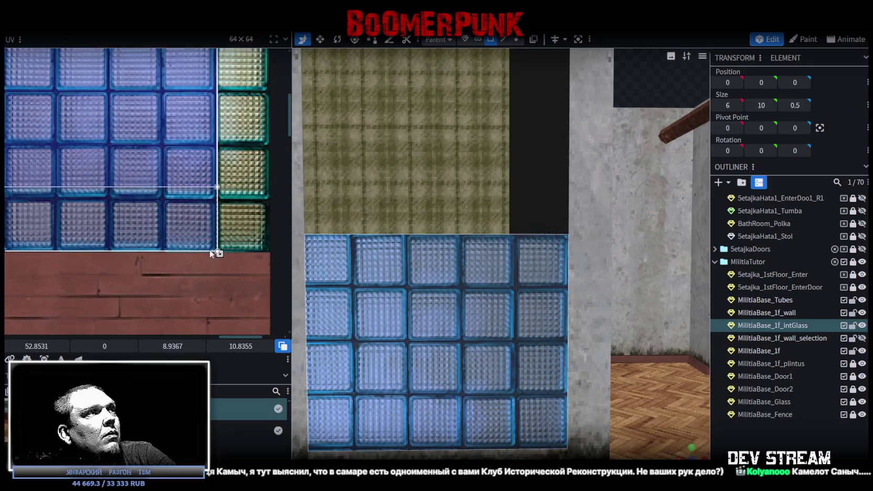
scroll(214, 232, up, 2)
scroll(197, 243, up, 2)
scroll(248, 275, up, 2)
scroll(248, 274, down, 2)
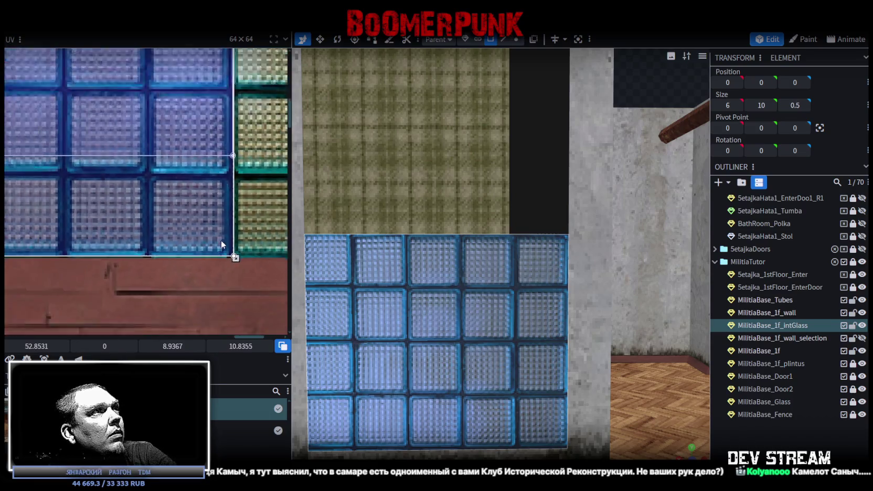
scroll(220, 242, down, 2)
Fine-tune the lower glass UV to about 9.07 × 11.2, framing whole glass blocks
drag(174, 284, 173, 277)
scroll(146, 204, up, 2)
scroll(145, 183, up, 2)
drag(168, 176, 152, 175)
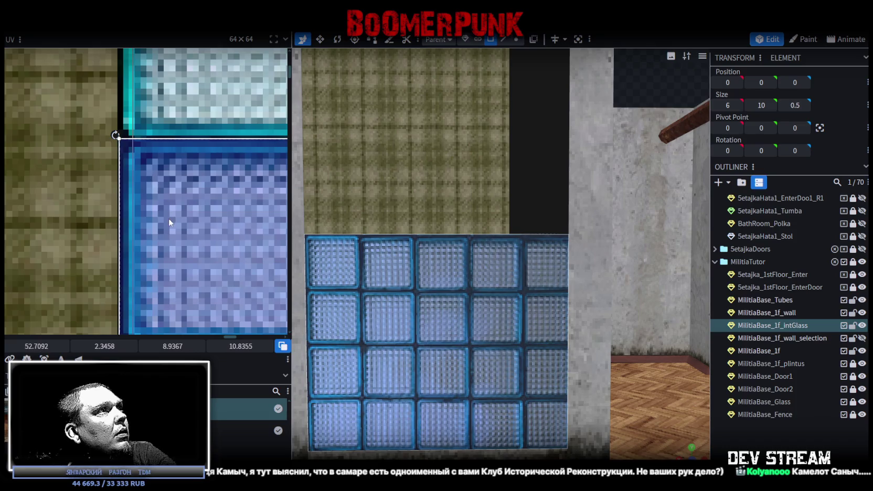
scroll(169, 218, down, 3)
scroll(138, 203, down, 3)
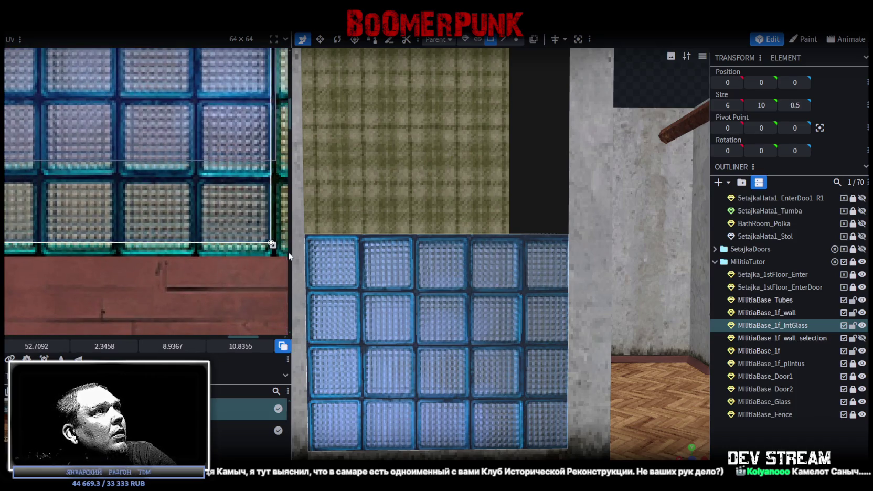
scroll(241, 242, up, 2)
scroll(237, 242, up, 2)
scroll(203, 203, up, 2)
scroll(203, 193, up, 1)
drag(203, 191, 218, 229)
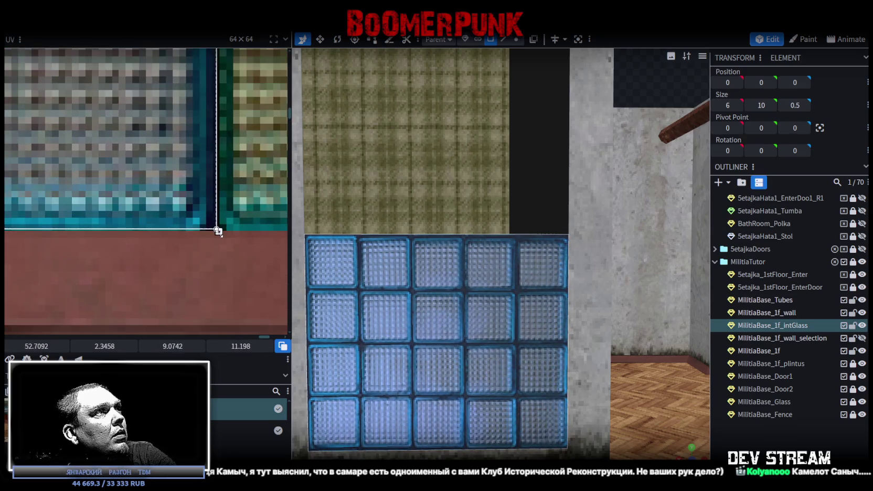
scroll(453, 323, down, 3)
scroll(458, 319, down, 3)
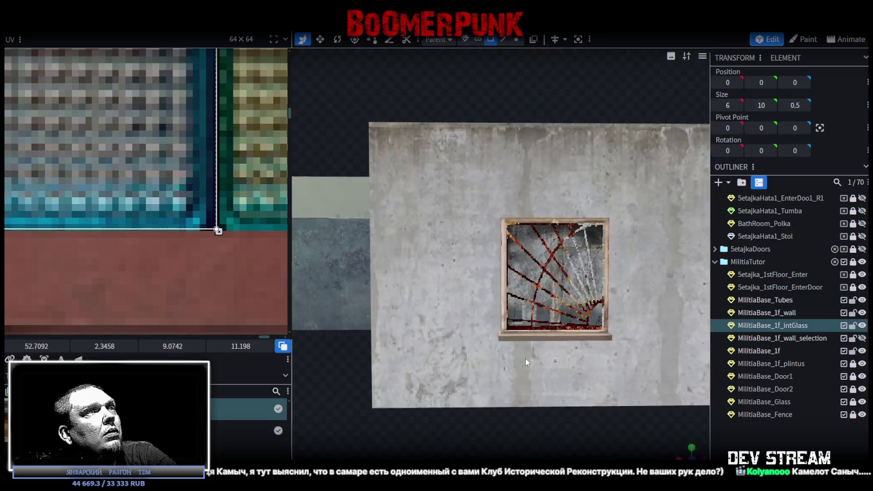
scroll(525, 358, down, 3)
drag(422, 352, 564, 414)
scroll(564, 414, up, 3)
scroll(615, 419, up, 3)
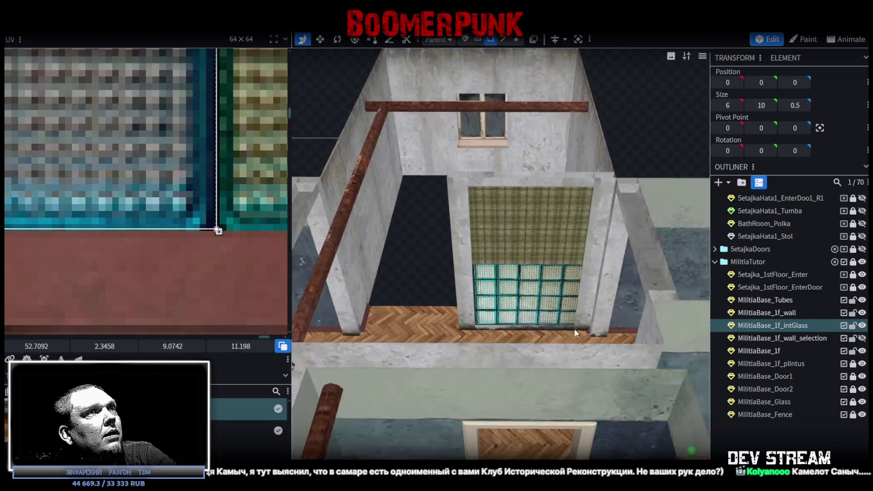
Undo the last texture stretch and nudge the lower panel's glass texture slightly
key(ctrl+z)
key(ctrl+z)
scroll(176, 188, down, 3)
scroll(172, 118, down, 3)
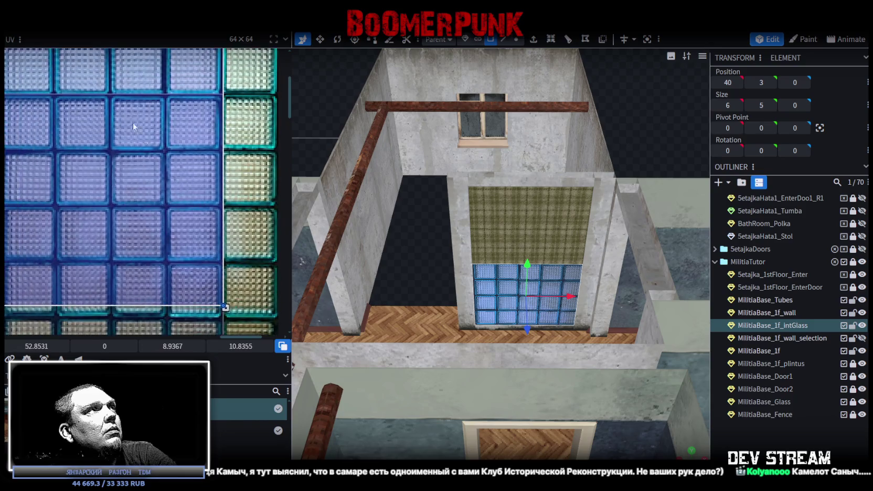
middle_drag(172, 119, 114, 156)
scroll(87, 212, up, 4)
scroll(88, 211, up, 2)
drag(136, 182, 140, 180)
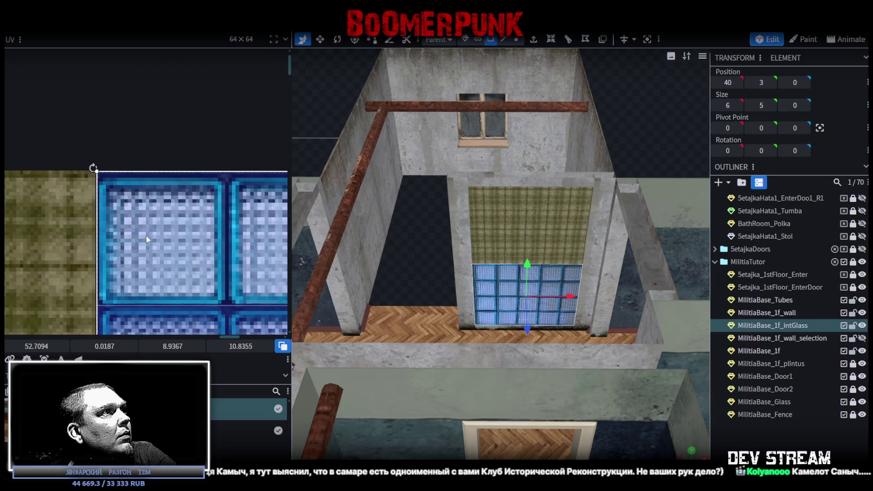
Reposition and stretch the lower panel's glass-block mapping to about 6.76 × 9.03
scroll(145, 235, down, 3)
middle_drag(145, 235, 74, 156)
scroll(114, 171, up, 2)
scroll(121, 179, up, 2)
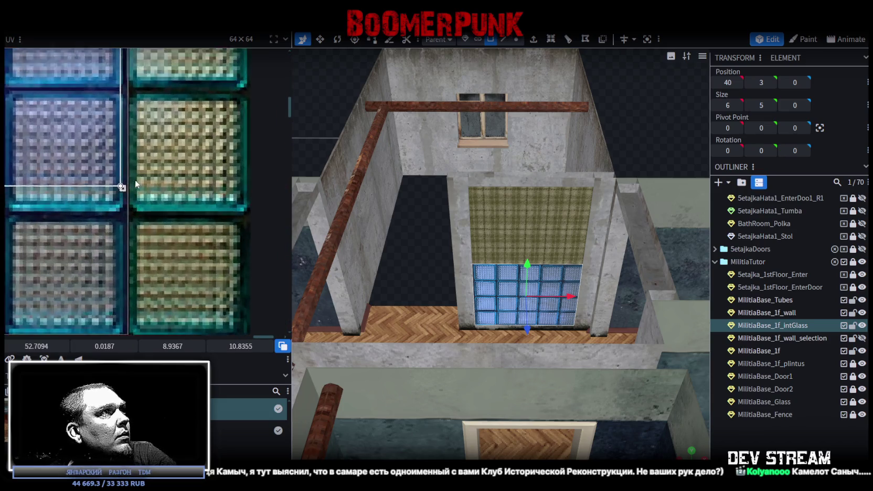
scroll(114, 188, up, 2)
drag(111, 186, 139, 257)
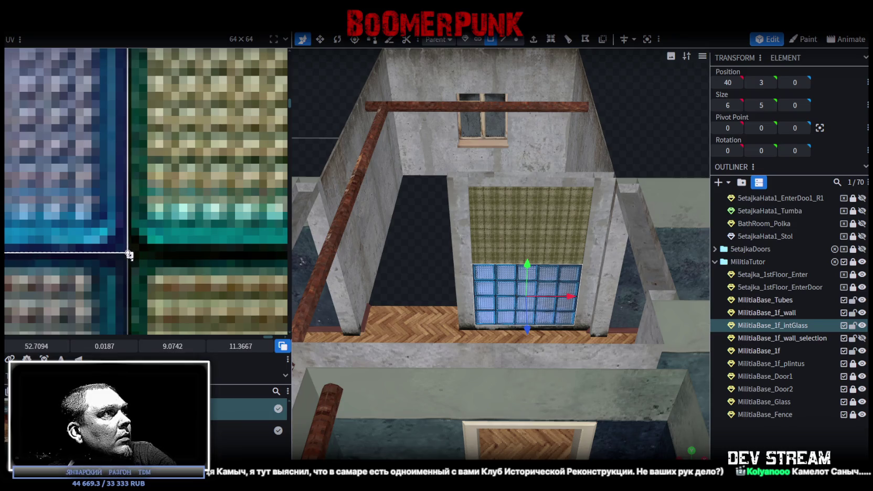
scroll(129, 253, down, 2)
scroll(129, 248, up, 2)
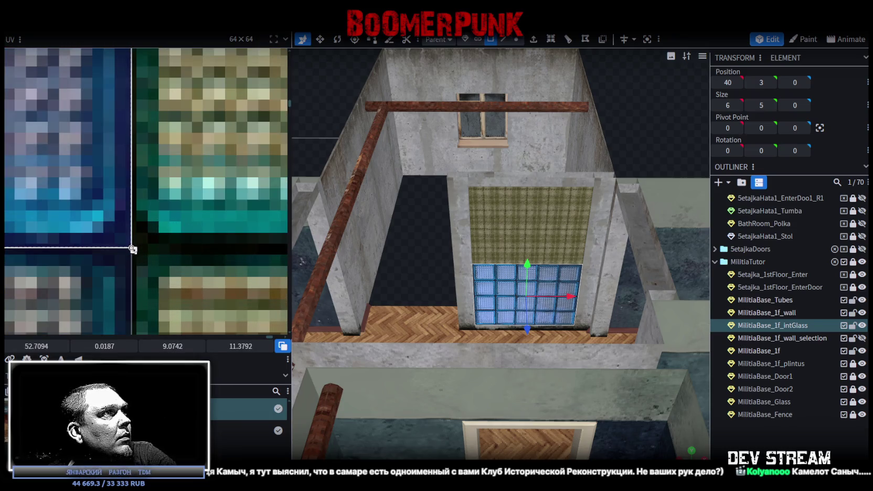
scroll(132, 249, down, 2)
scroll(132, 250, down, 2)
scroll(132, 249, down, 2)
scroll(258, 229, up, 2)
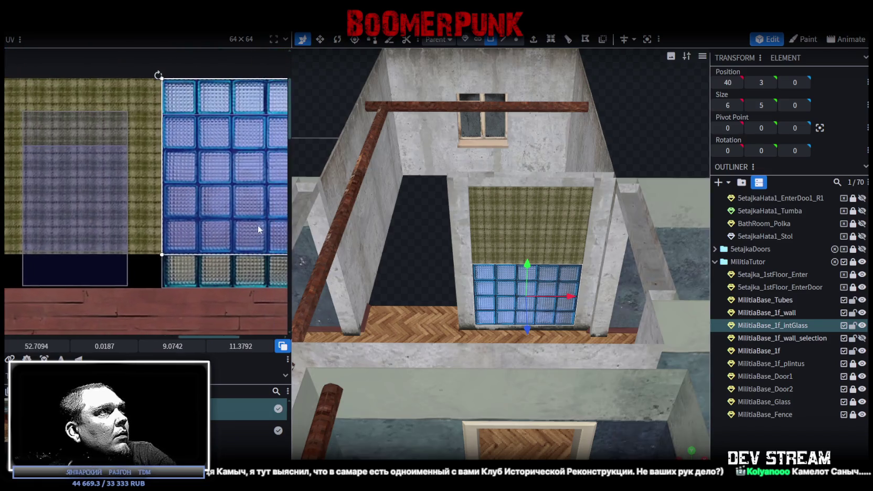
scroll(142, 202, down, 2)
click(118, 238)
Move the upper face's UV area onto the top rows of glass-block tiles
drag(118, 237, 217, 234)
scroll(180, 163, up, 2)
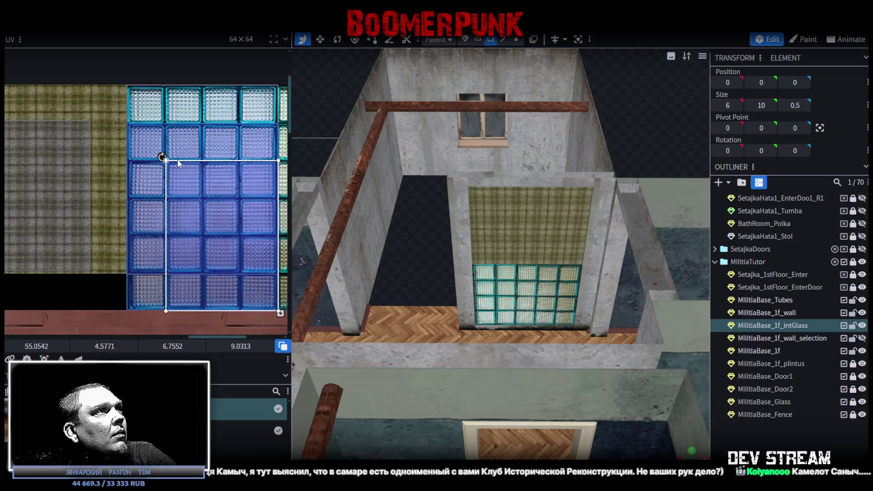
drag(177, 178, 177, 156)
scroll(163, 122, up, 2)
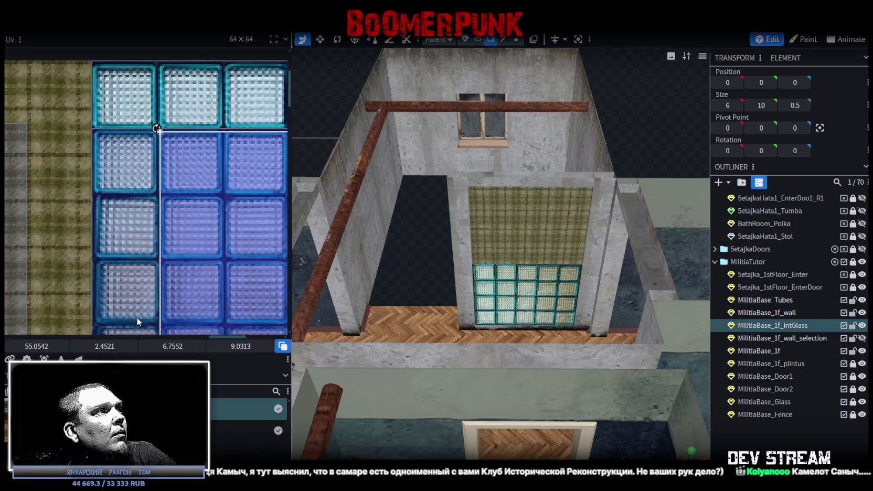
scroll(141, 117, up, 3)
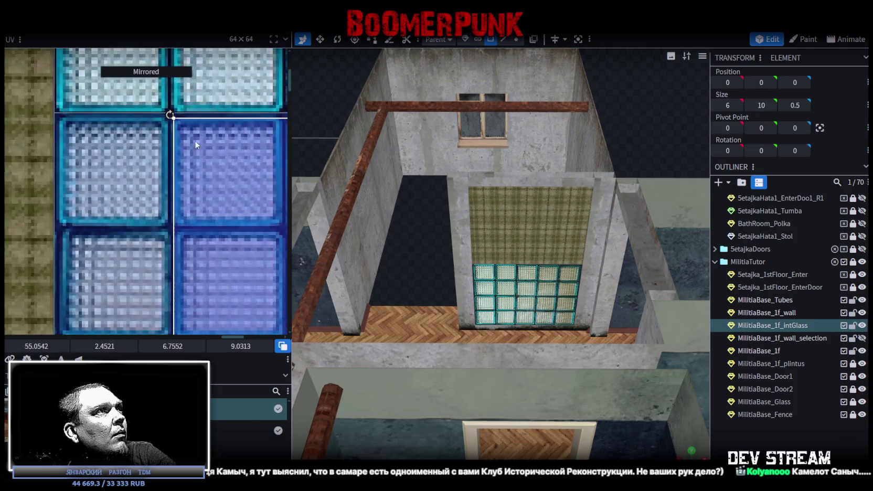
drag(202, 136, 198, 126)
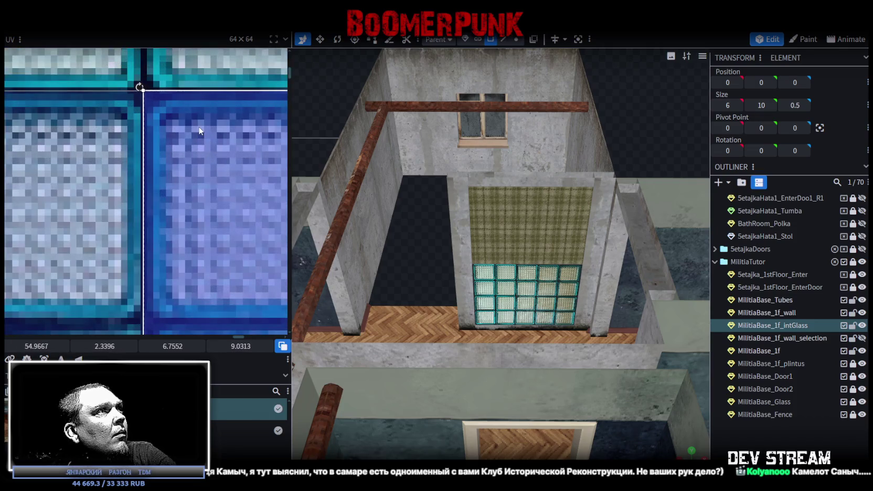
Remap the upper panel over the glass-block tiles and align it to the tile edge
scroll(198, 139, down, 2)
scroll(194, 170, down, 2)
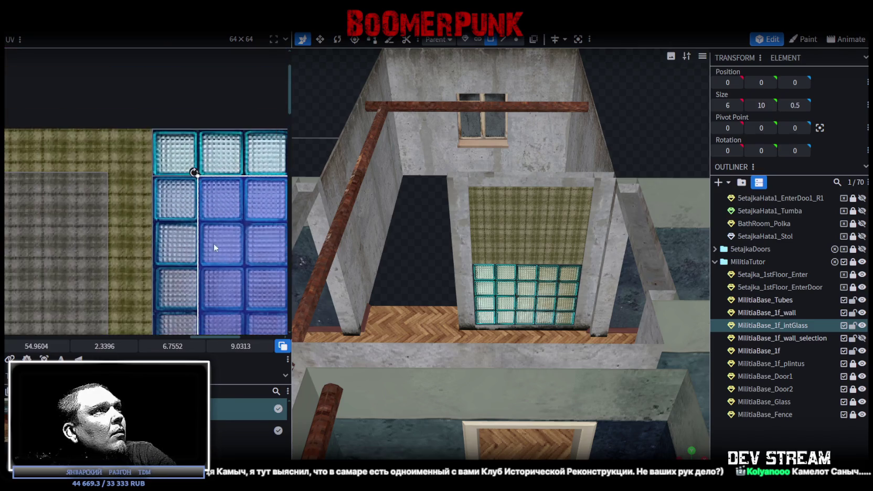
scroll(213, 242, down, 2)
scroll(117, 149, down, 1)
scroll(117, 149, down, 1)
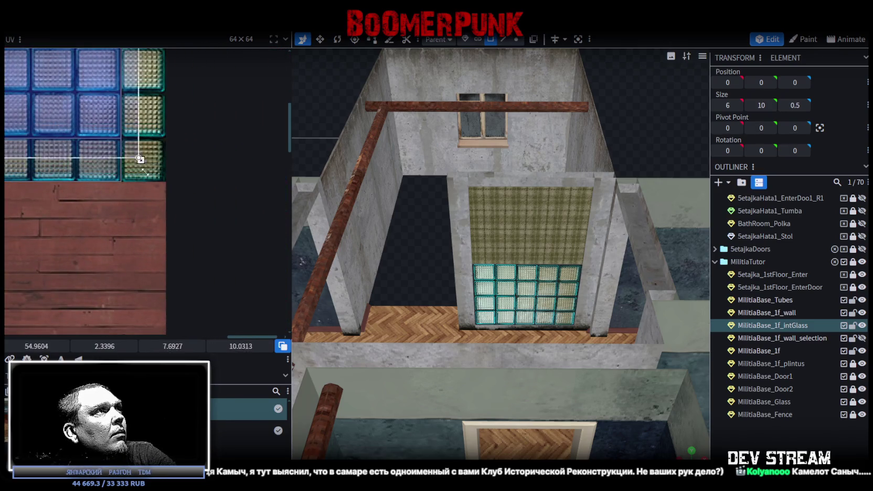
scroll(163, 176, up, 2)
scroll(147, 176, up, 3)
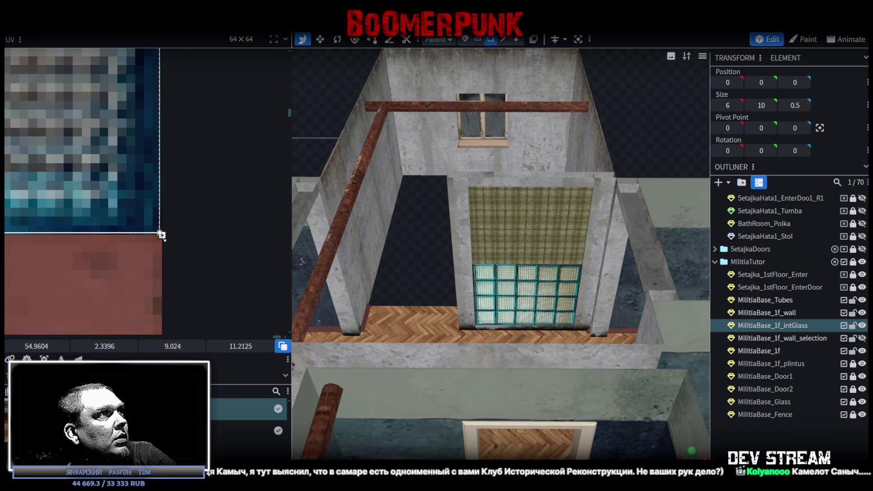
scroll(152, 220, down, 2)
scroll(131, 192, down, 1)
scroll(113, 158, down, 1)
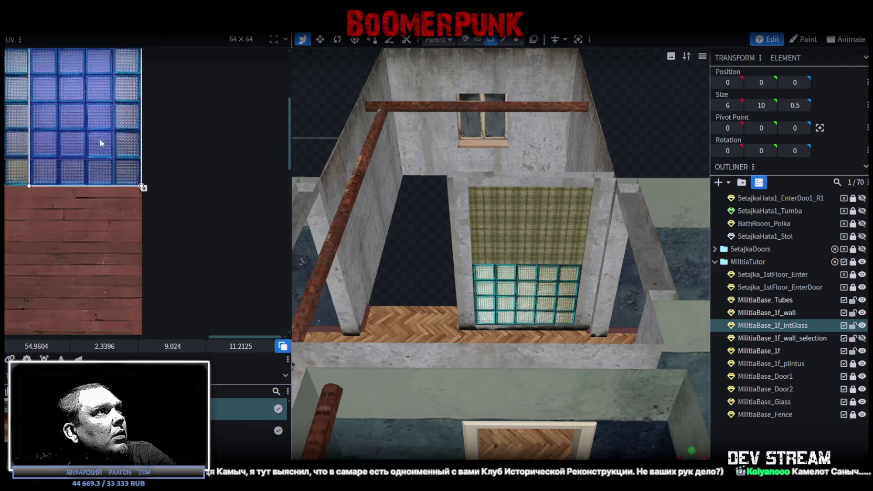
scroll(131, 170, down, 1)
mouse_move(157, 205)
mouse_down()
mouse_move(110, 234)
mouse_move(124, 239)
mouse_move(204, 188)
mouse_up()
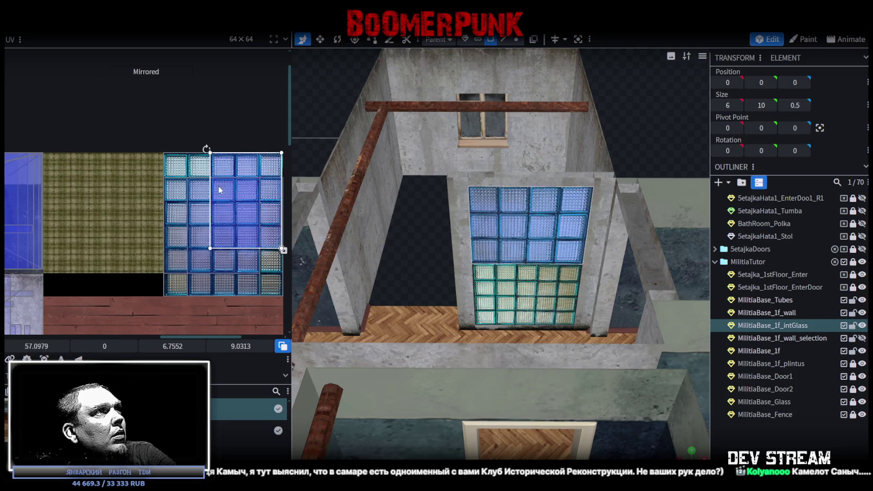
scroll(202, 186, up, 2)
scroll(205, 176, up, 2)
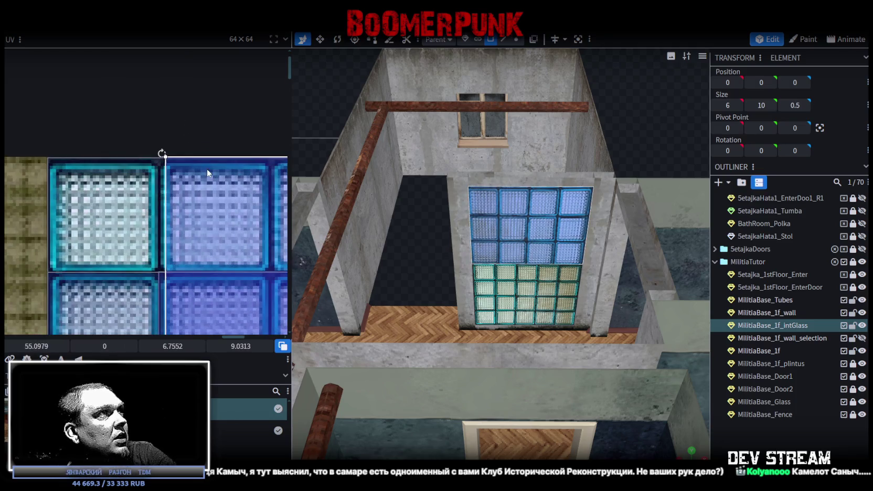
drag(202, 171, 200, 166)
Adjust the left edge and enlarge the upper mapping to about 9.03 × 11.39, then deselect
scroll(170, 176, up, 1)
scroll(147, 173, up, 2)
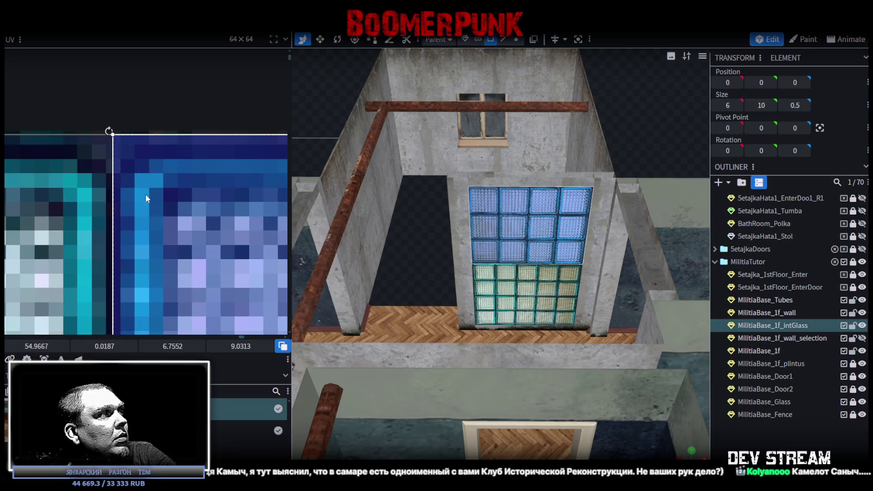
scroll(145, 194, down, 2)
scroll(126, 187, up, 1)
scroll(138, 173, down, 1)
drag(139, 167, 136, 167)
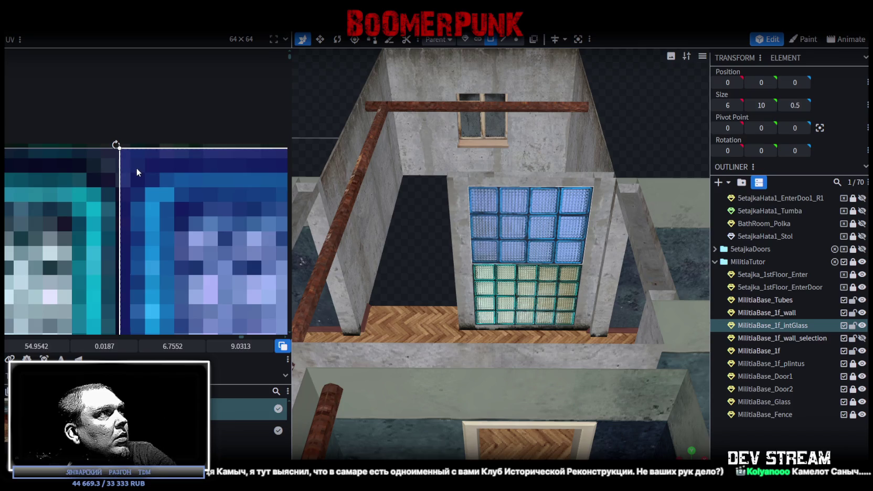
scroll(152, 204, up, 1)
scroll(178, 236, down, 1)
scroll(42, 93, up, 2)
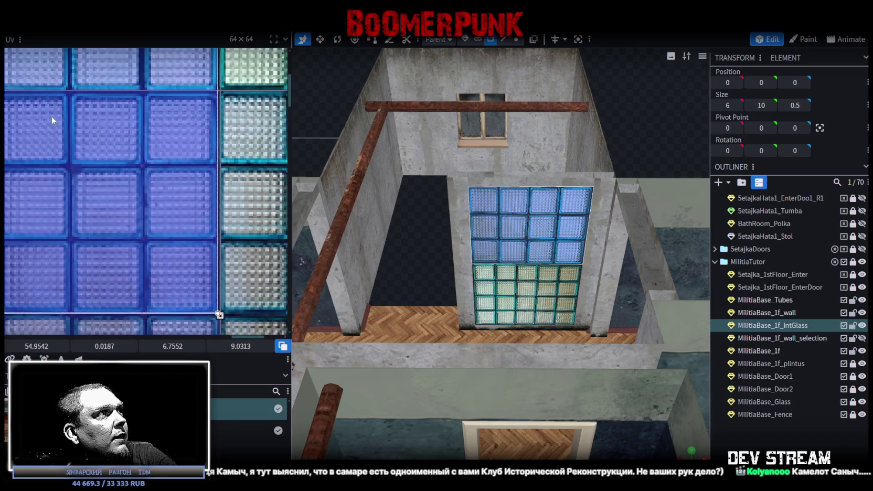
scroll(105, 129, up, 1)
mouse_move(105, 129)
mouse_down()
mouse_move(177, 201)
mouse_move(196, 208)
mouse_up()
scroll(177, 201, up, 1)
scroll(177, 200, up, 1)
scroll(178, 201, up, 1)
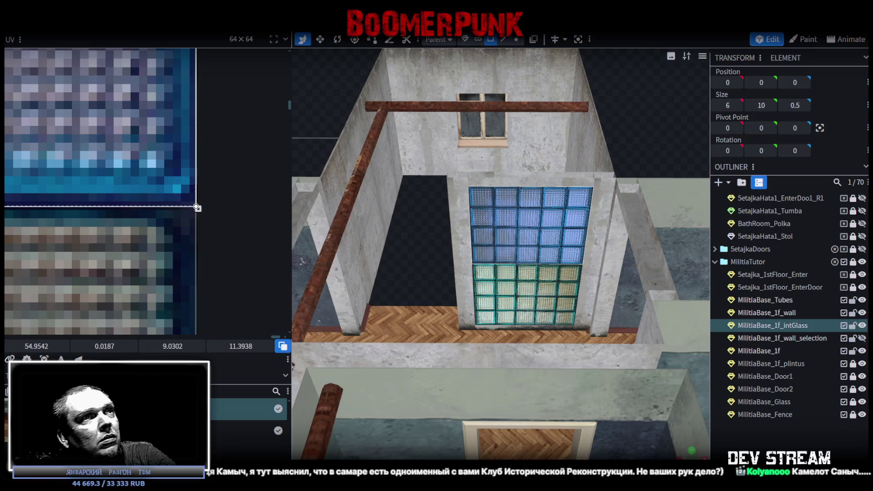
click(433, 256)
mouse_move(433, 256)
mouse_down()
mouse_move(431, 237)
mouse_move(696, 237)
mouse_move(699, 220)
mouse_move(707, 247)
mouse_move(551, 198)
mouse_up()
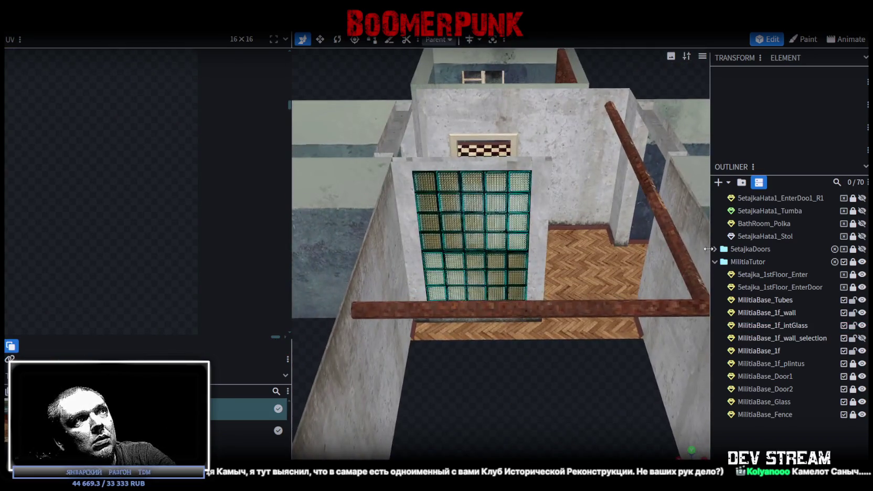
click(469, 213)
click(494, 200)
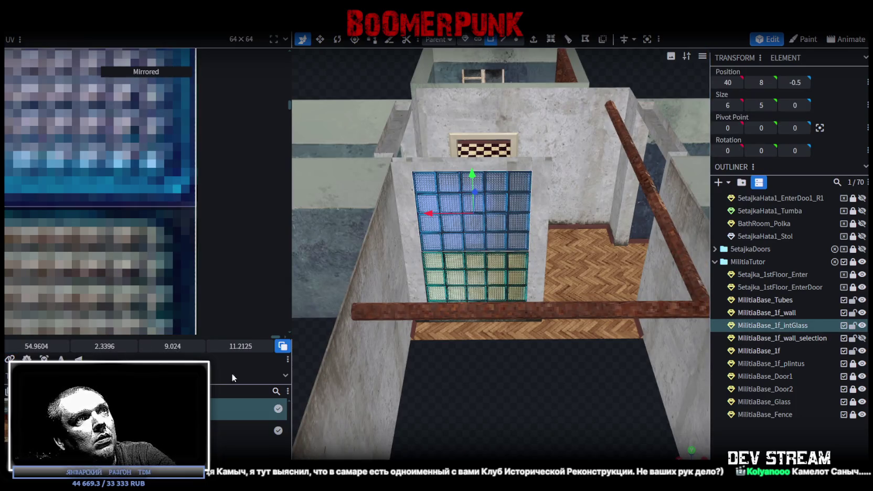
click(525, 407)
mouse_move(525, 407)
mouse_down()
mouse_move(517, 384)
mouse_move(508, 402)
mouse_move(529, 409)
mouse_move(515, 384)
mouse_move(517, 235)
mouse_up()
scroll(525, 408, up, 3)
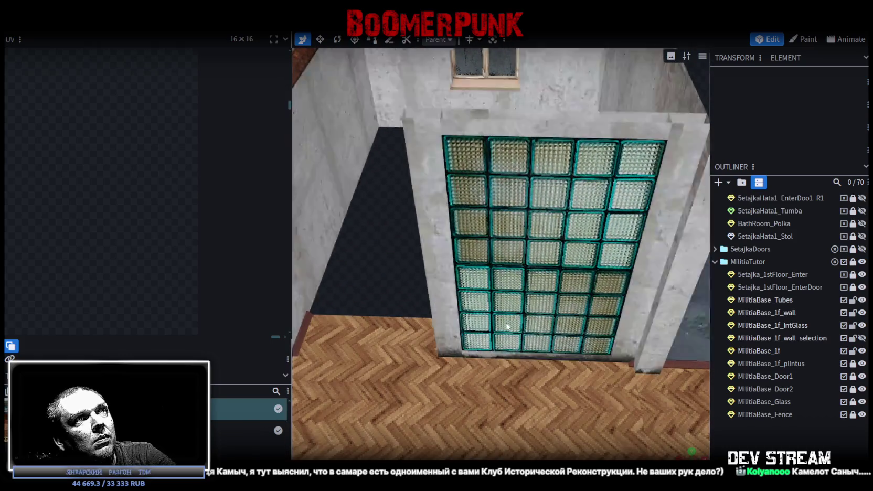
drag(361, 240, 503, 257)
click(503, 257)
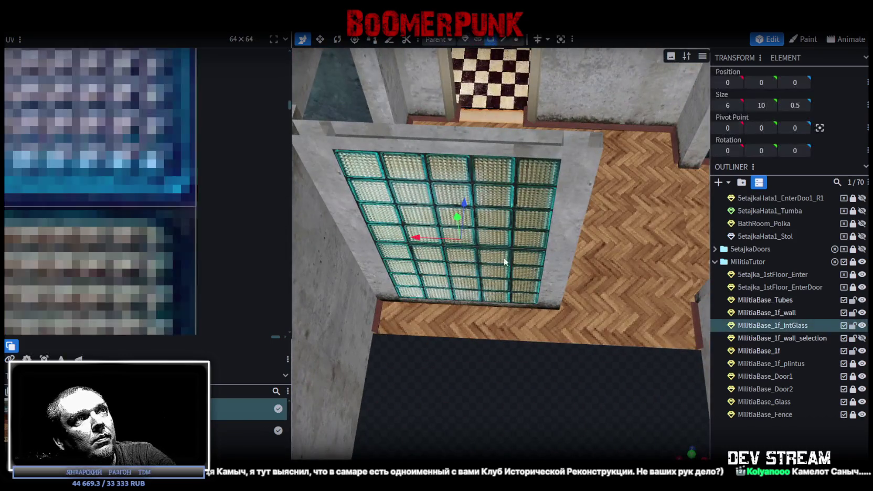
click(502, 283)
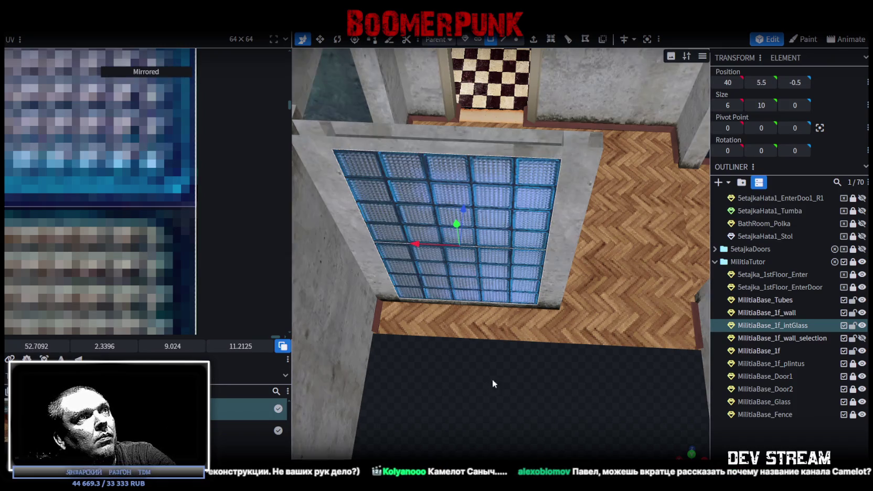
drag(493, 378, 590, 273)
click(562, 211)
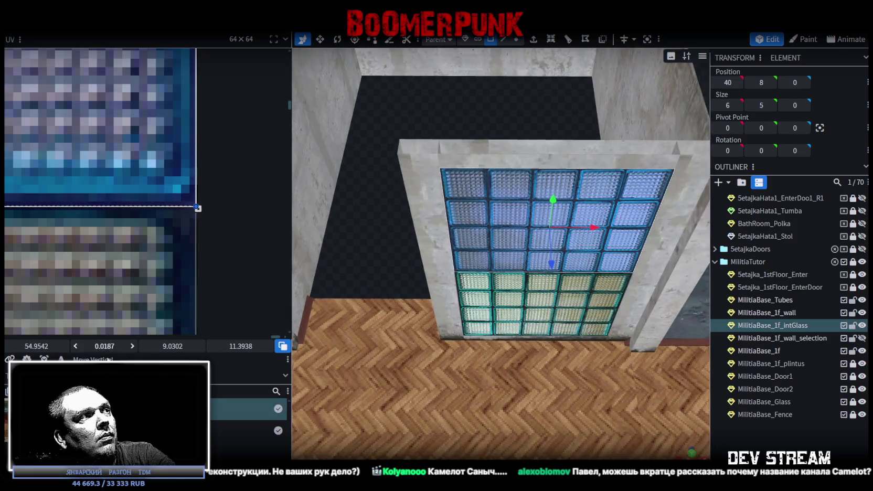
click(728, 438)
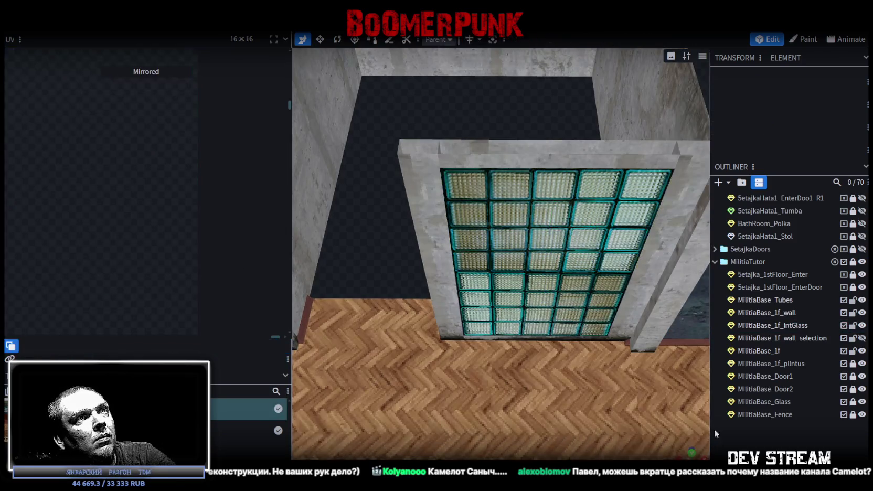
click(526, 241)
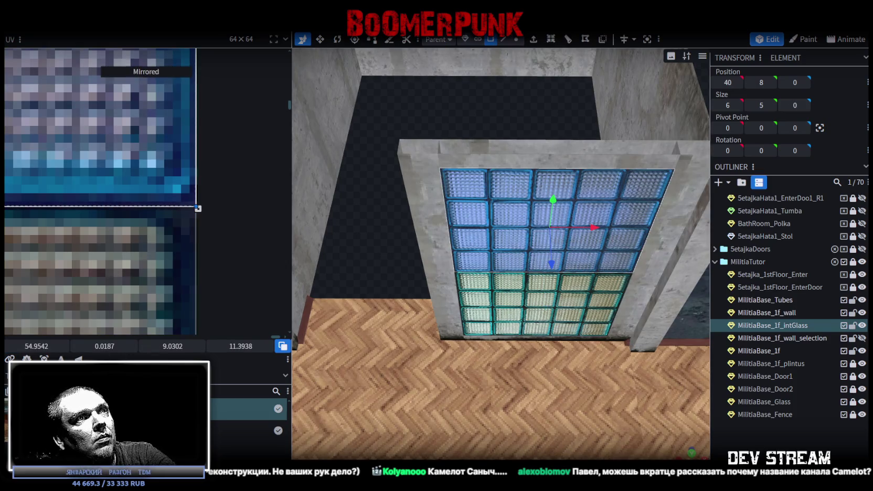
click(358, 228)
mouse_move(359, 229)
mouse_down()
mouse_move(346, 141)
mouse_move(383, 206)
mouse_up()
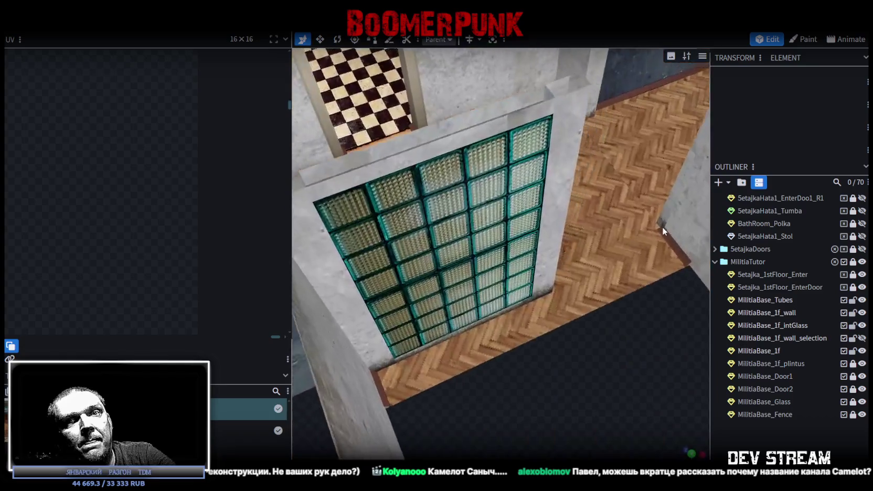
drag(383, 205, 653, 226)
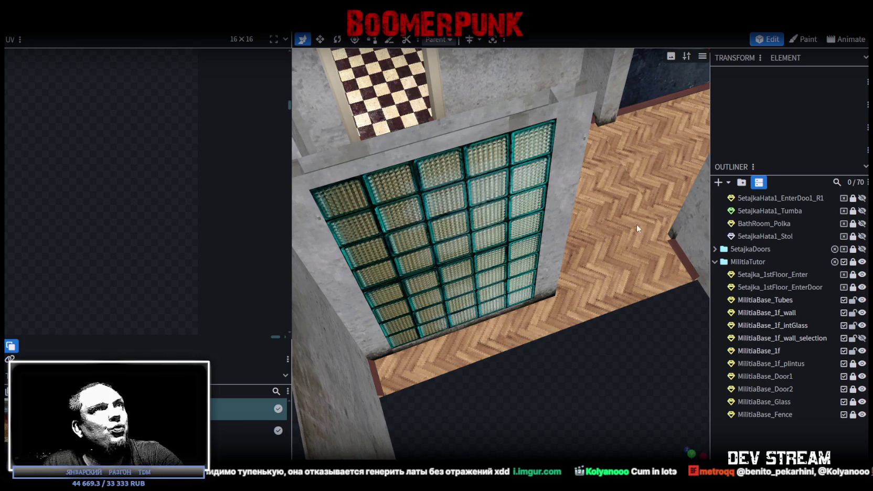
click(495, 130)
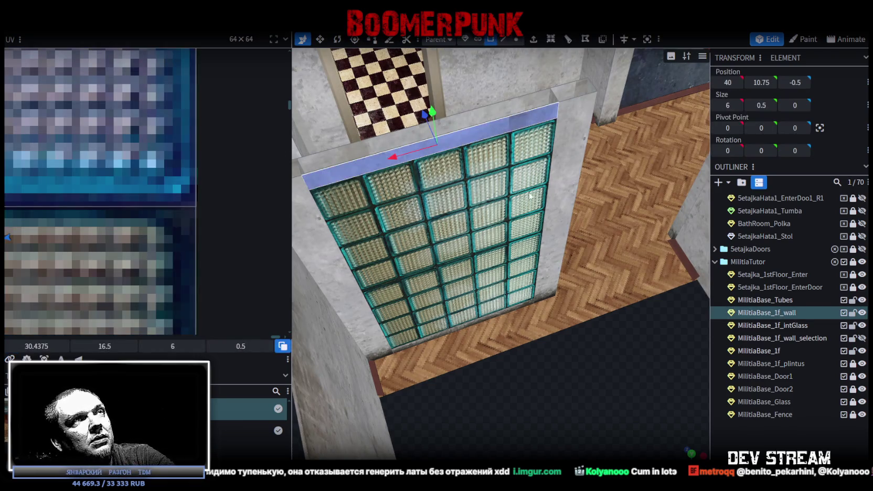
From a straight front view, select the lower glass-block panel
scroll(147, 156, down, 2)
scroll(135, 167, down, 1)
scroll(135, 166, down, 2)
scroll(162, 191, down, 1)
scroll(187, 194, down, 2)
scroll(187, 194, down, 1)
mouse_move(465, 303)
mouse_down()
mouse_move(552, 387)
mouse_move(473, 348)
mouse_move(518, 302)
mouse_up()
click(518, 302)
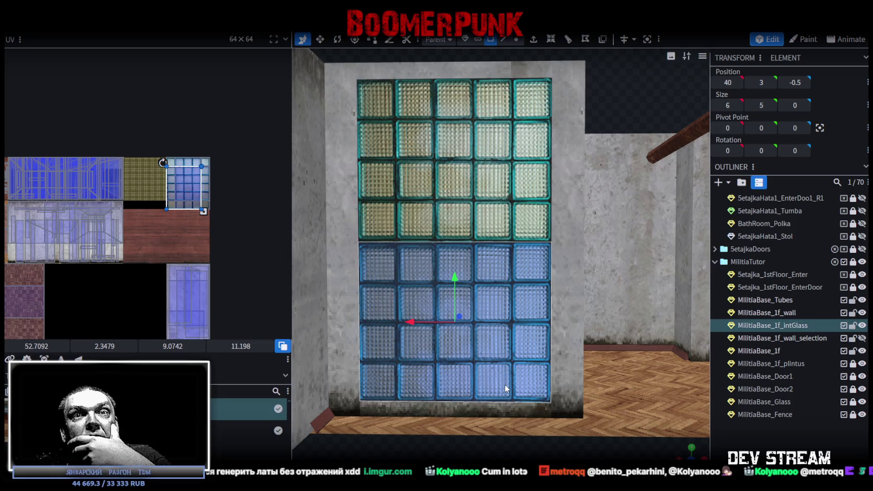
Move the glass panel up to Position Y 8 with depth Z 0
scroll(543, 308, down, 5)
scroll(540, 362, down, 3)
scroll(535, 413, down, 3)
mouse_move(535, 414)
mouse_down()
mouse_move(528, 374)
mouse_move(492, 340)
mouse_up()
scroll(492, 338, up, 2)
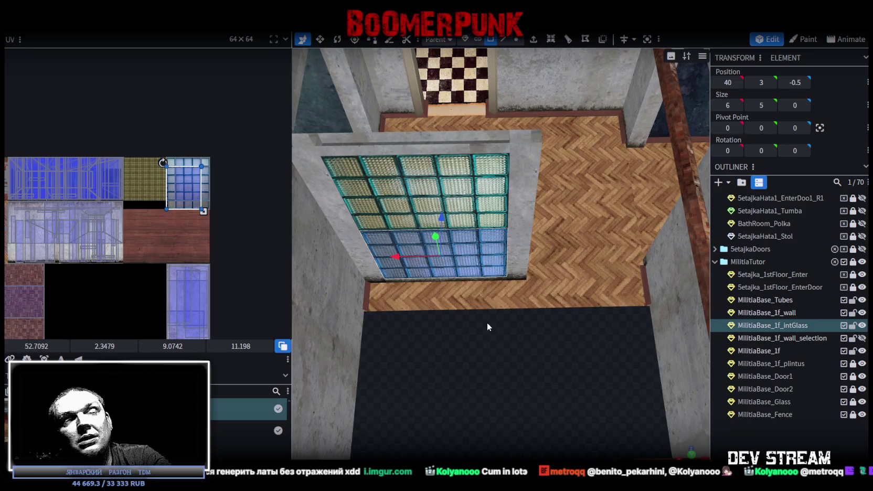
drag(479, 277, 481, 186)
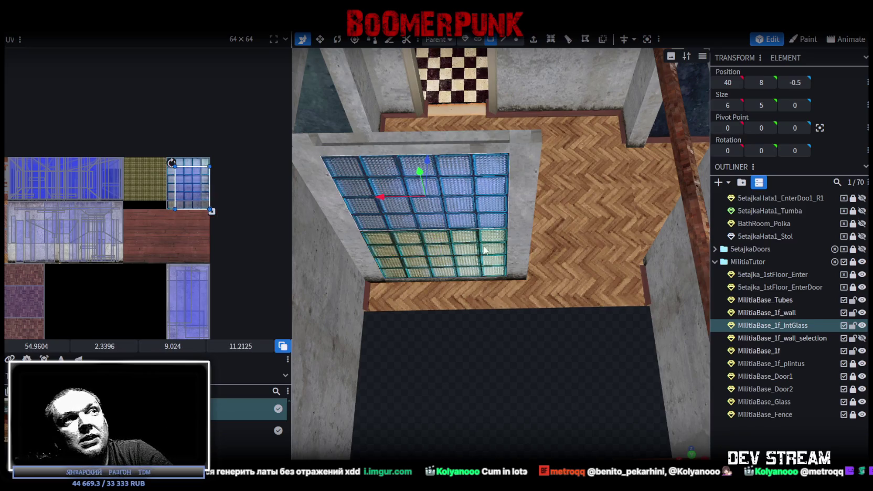
middle_drag(565, 373, 602, 298)
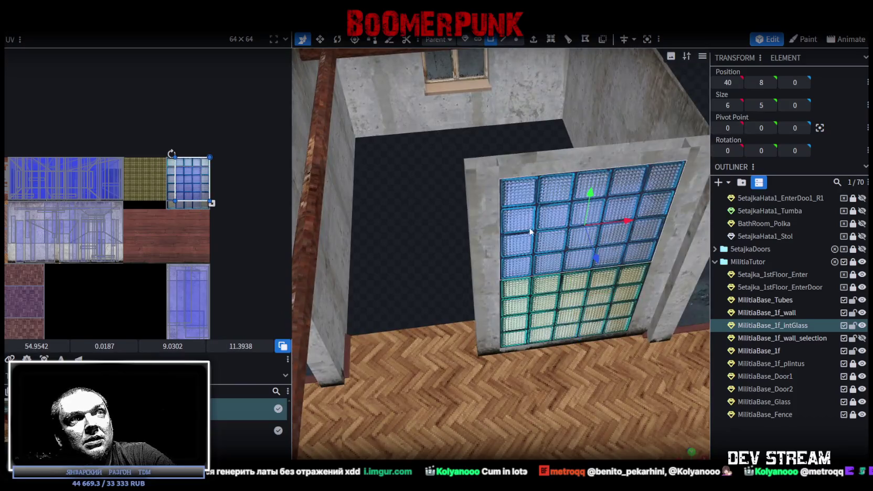
Select the wall frame's top face and surrounding frame around the glass
middle_drag(530, 231, 392, 255)
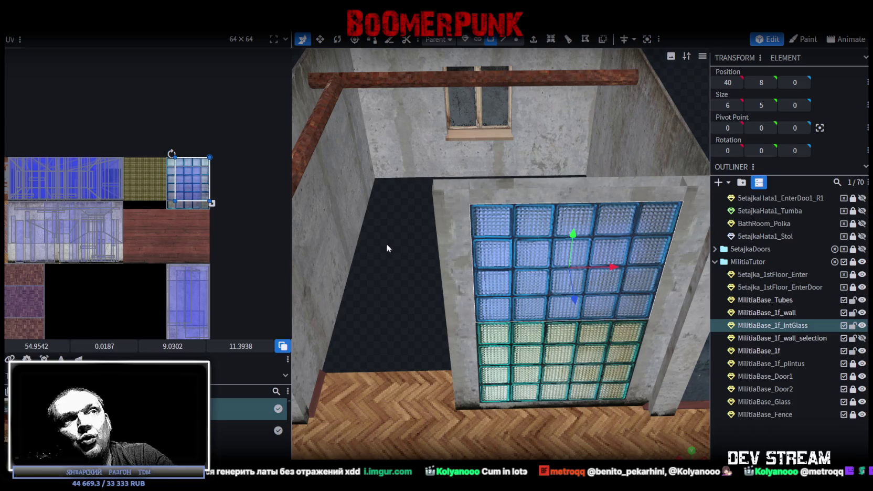
mouse_move(386, 246)
middle_down()
mouse_move(516, 280)
mouse_move(393, 242)
mouse_move(400, 234)
middle_up()
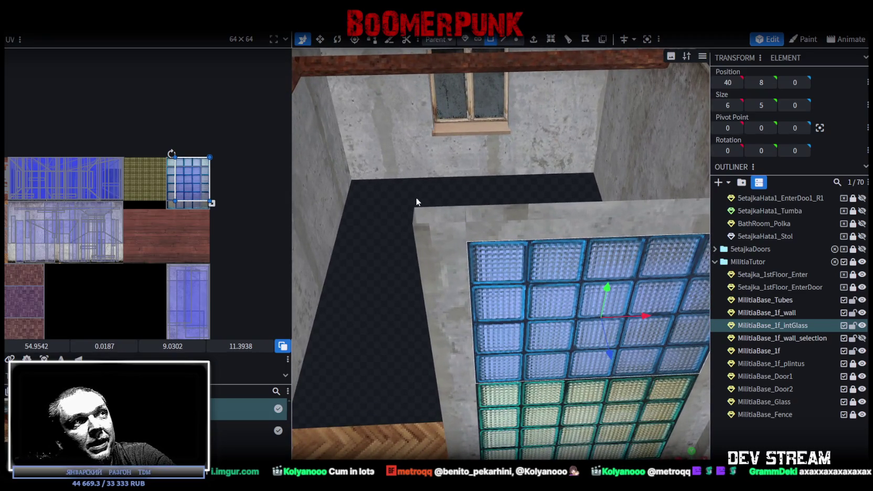
click(442, 215)
mouse_move(441, 239)
middle_down()
mouse_move(444, 196)
mouse_move(374, 182)
middle_up()
mouse_move(375, 182)
mouse_down()
mouse_move(481, 253)
mouse_move(477, 262)
mouse_up()
mouse_move(412, 212)
middle_down()
mouse_move(457, 187)
mouse_move(451, 157)
middle_up()
click(504, 39)
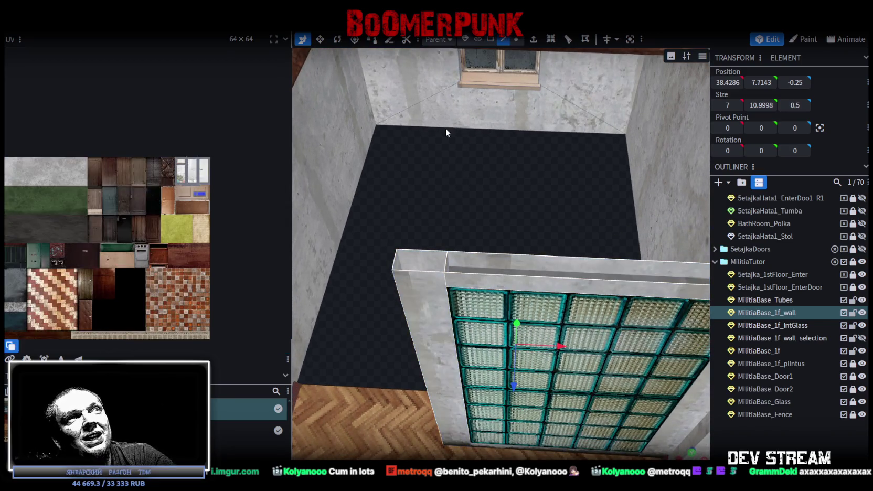
Select the wall-top edge one unit further along, at Position X 37
click(394, 260)
scroll(453, 257, up, 2)
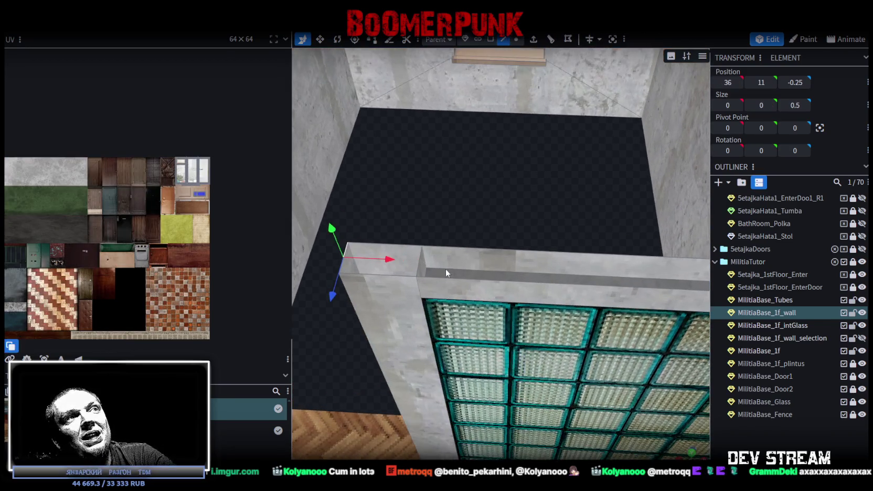
click(419, 261)
middle_drag(418, 262, 496, 201)
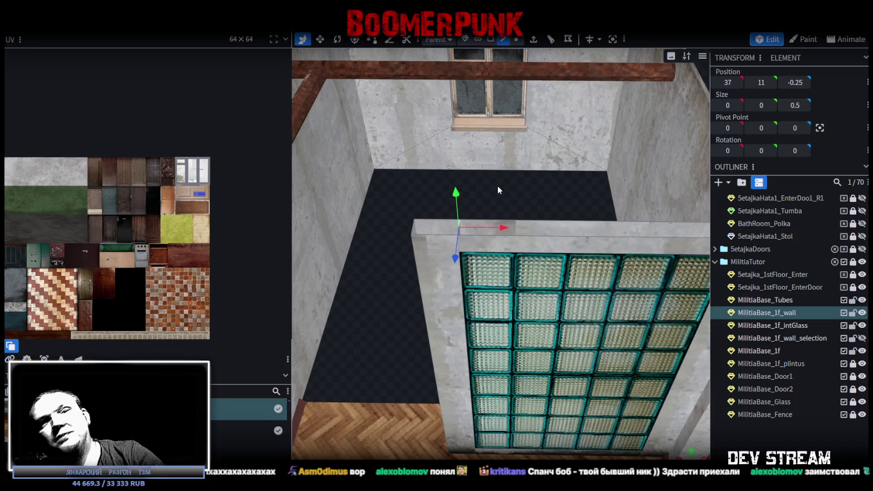
Survey the room from above, then revert the edge selection to X 36
scroll(409, 194, down, 5)
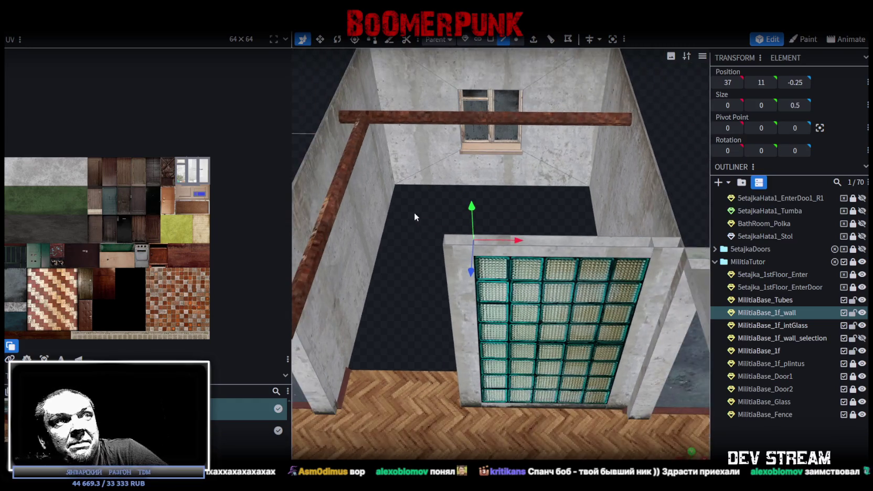
drag(414, 212, 418, 270)
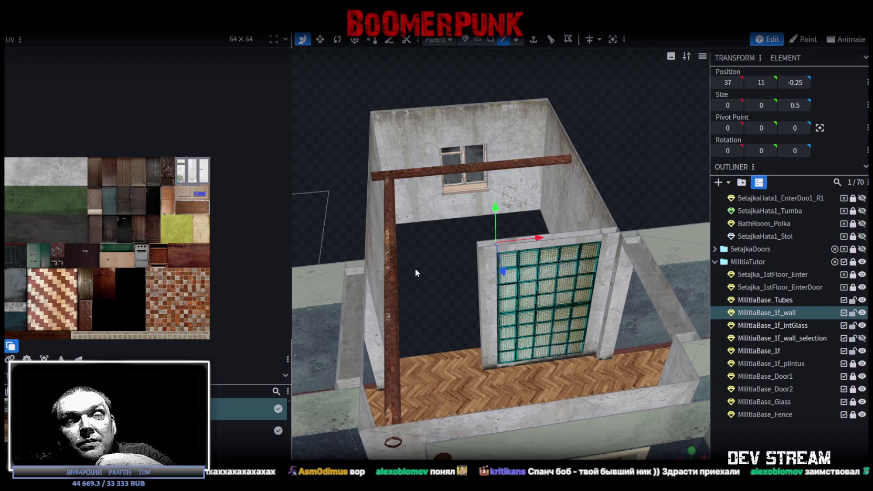
mouse_move(414, 267)
mouse_down()
mouse_move(413, 256)
mouse_move(439, 261)
mouse_move(459, 252)
mouse_up()
scroll(459, 252, up, 2)
scroll(457, 253, up, 2)
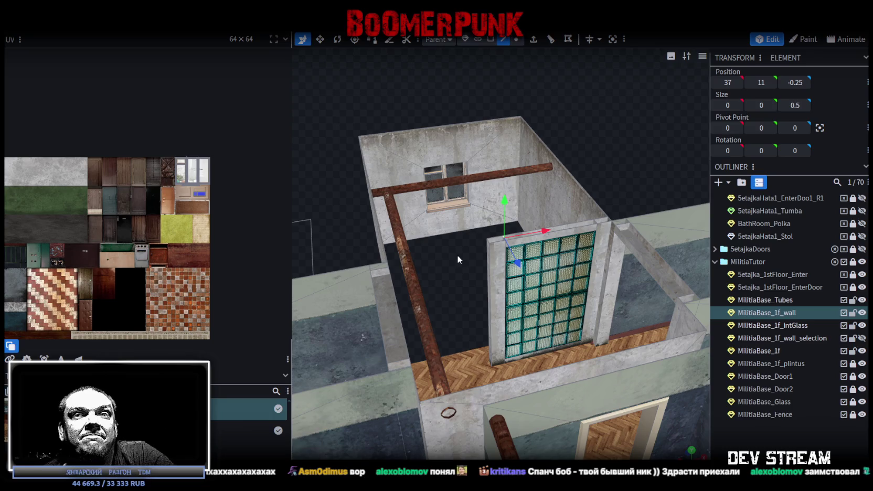
scroll(457, 255, up, 2)
scroll(463, 264, up, 2)
key(Left)
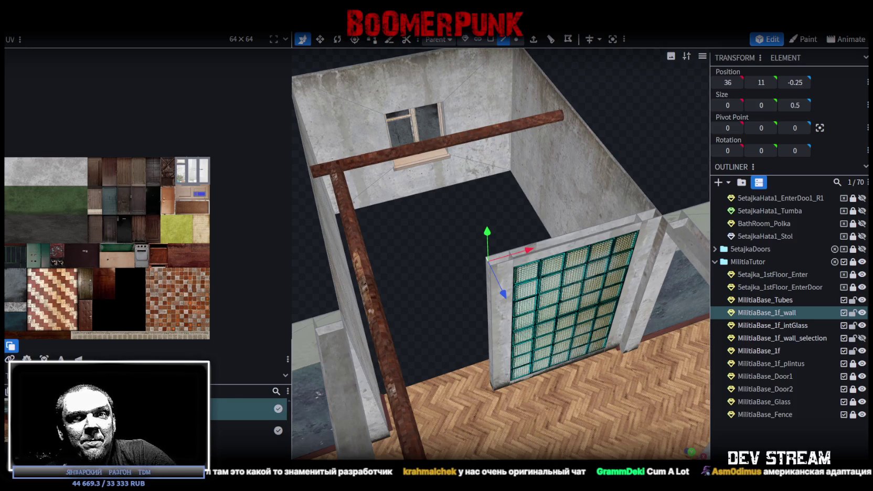
Orbit toward the glass-block wall and select the middle of its top edge
scroll(493, 312, down, 3)
drag(493, 311, 439, 285)
scroll(439, 280, up, 2)
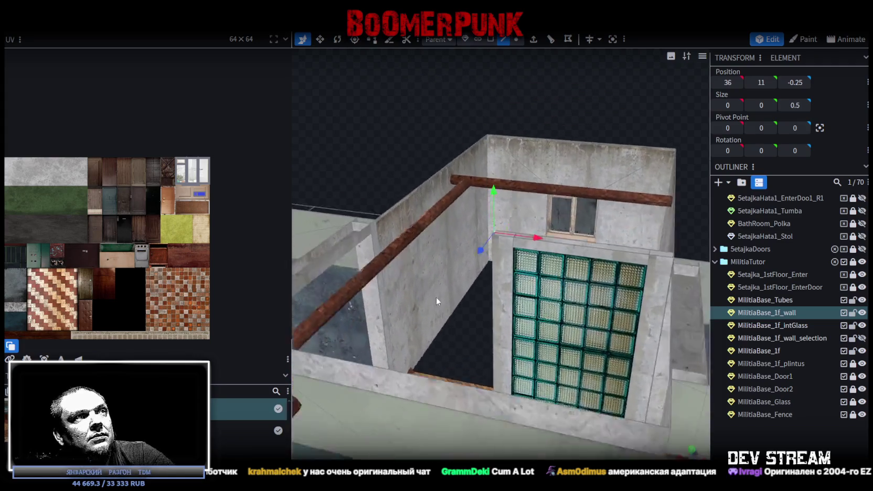
scroll(438, 285, down, 2)
drag(471, 298, 534, 307)
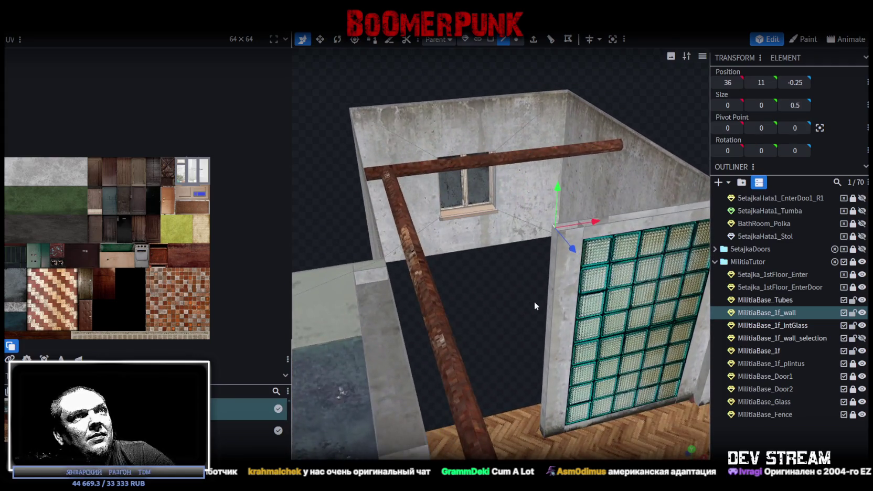
scroll(492, 331, up, 1)
drag(427, 317, 523, 286)
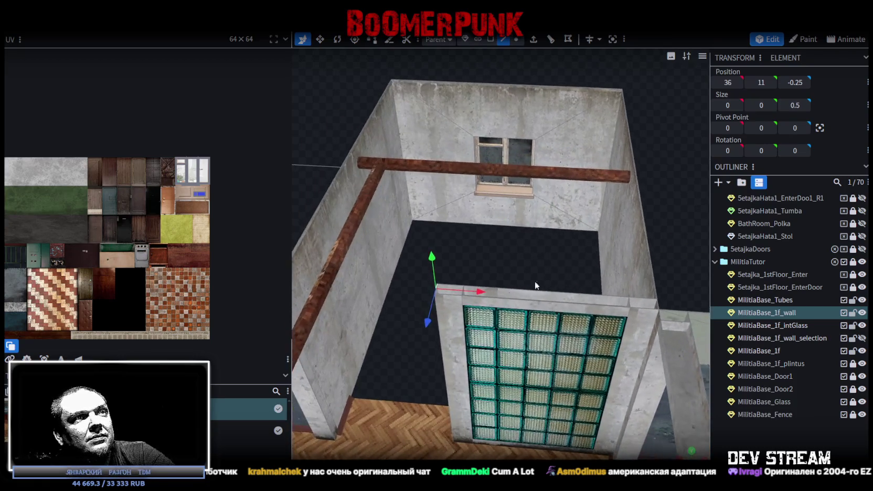
click(525, 285)
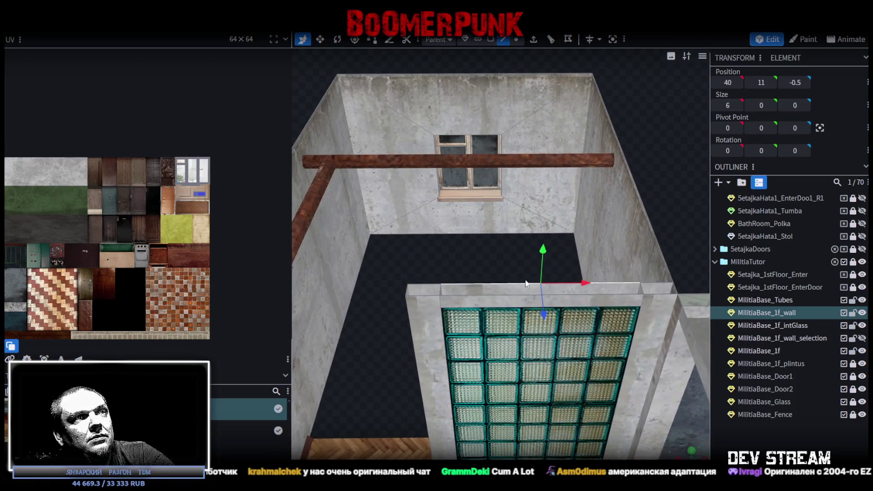
In Face mode, select the strip's top face and both side faces
click(491, 40)
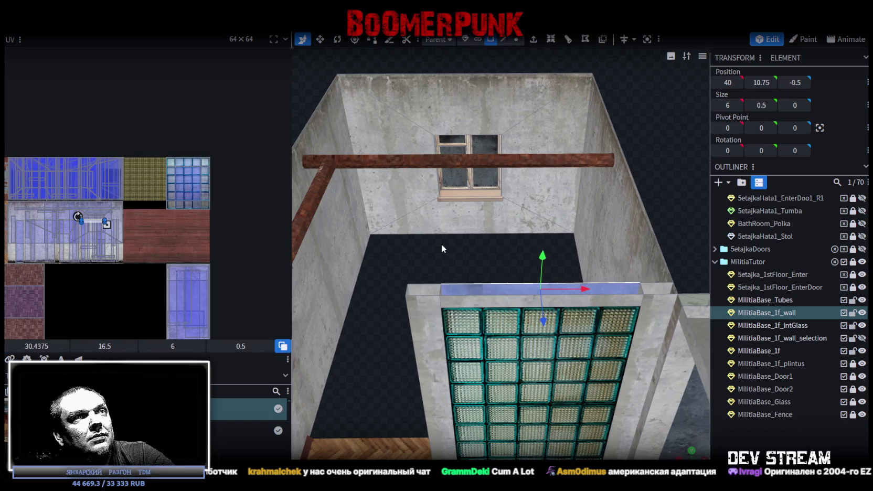
drag(441, 244, 454, 282)
shift+click(499, 336)
shift+click(504, 345)
drag(504, 345, 462, 238)
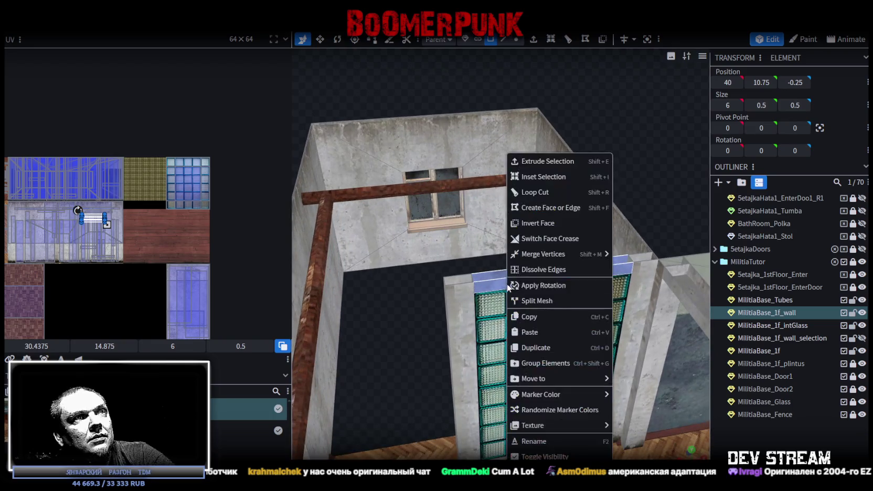
Copy the strip, paste it as mesh selection at X 33, and accept the Auto Fix merge
right_click(511, 291)
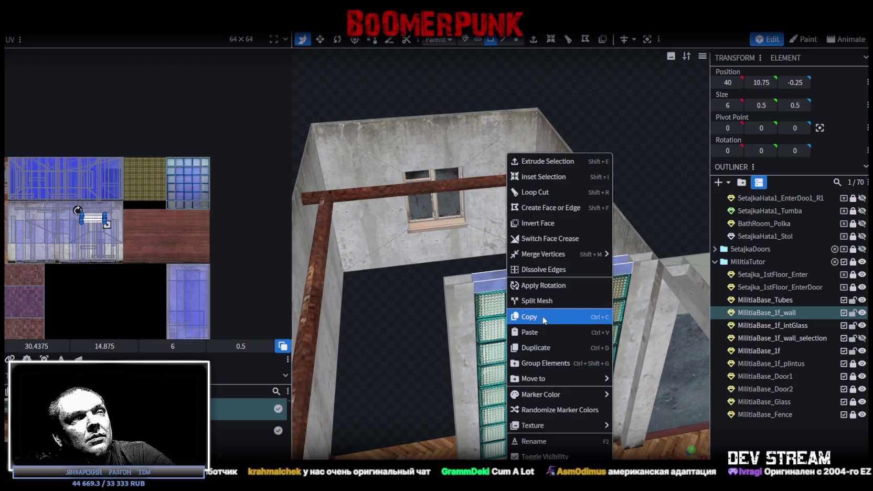
click(542, 316)
right_click(505, 285)
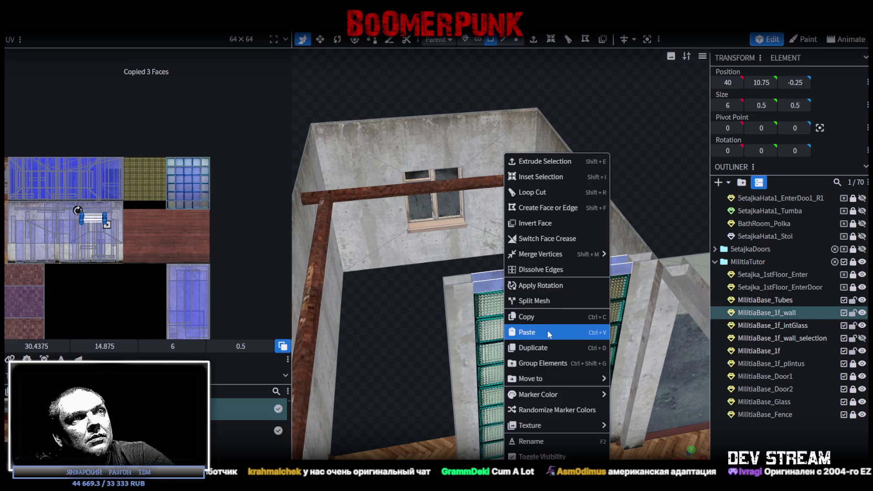
click(560, 334)
click(566, 354)
drag(431, 269, 461, 273)
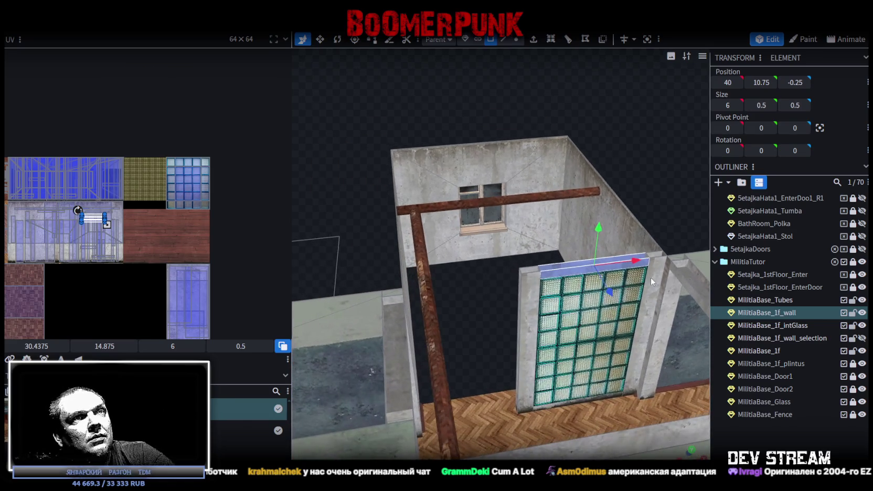
drag(563, 268, 501, 279)
mouse_move(496, 320)
mouse_down()
mouse_move(482, 362)
mouse_move(465, 344)
mouse_move(475, 357)
mouse_up()
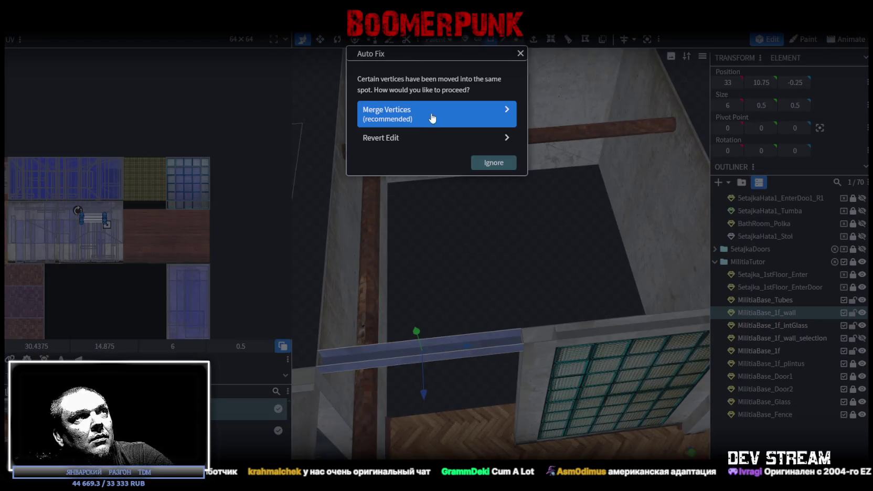
click(431, 117)
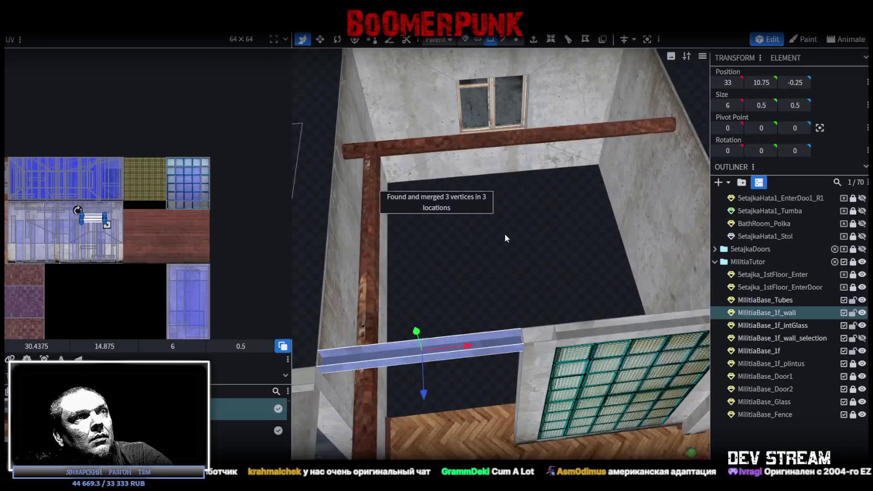
Extend the copied strip 1.5 units downward and select its long top edge
scroll(466, 288, up, 5)
scroll(467, 292, down, 5)
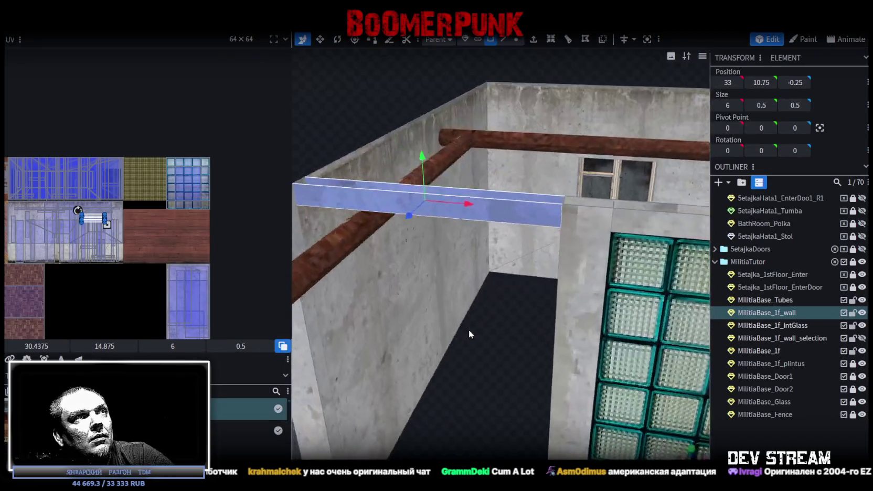
mouse_move(469, 329)
mouse_down()
mouse_move(479, 356)
mouse_move(489, 343)
mouse_move(516, 357)
mouse_move(508, 340)
mouse_move(526, 339)
mouse_move(500, 314)
mouse_move(405, 157)
mouse_move(492, 182)
mouse_move(464, 206)
mouse_move(491, 372)
mouse_move(476, 389)
mouse_move(554, 317)
mouse_move(489, 213)
mouse_up()
scroll(489, 344, up, 2)
scroll(406, 161, up, 3)
scroll(493, 306, up, 3)
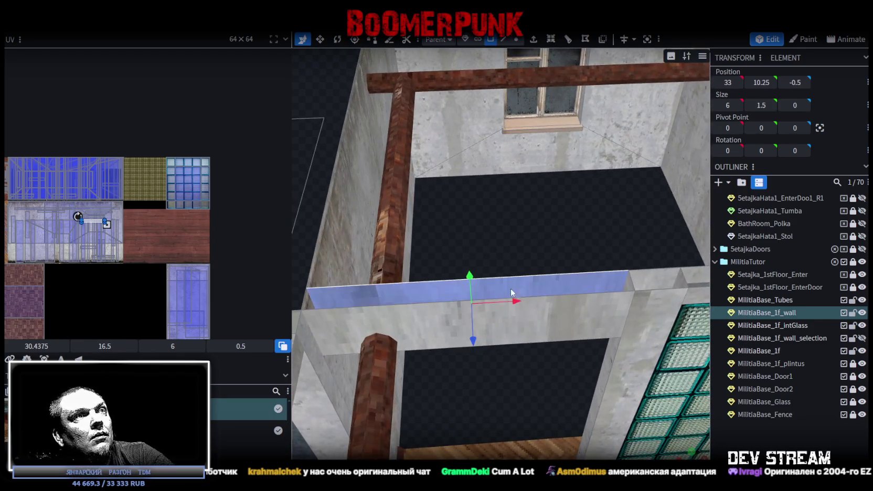
drag(492, 307, 513, 294)
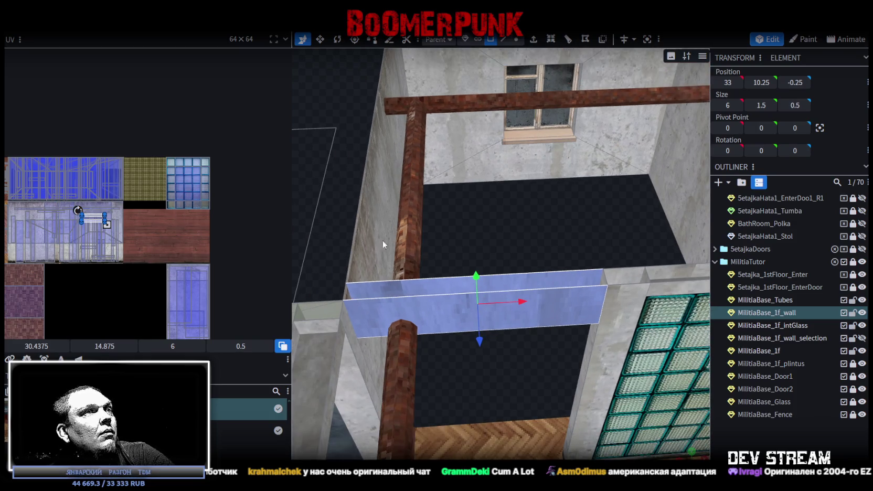
drag(382, 240, 527, 246)
scroll(528, 231, up, 4)
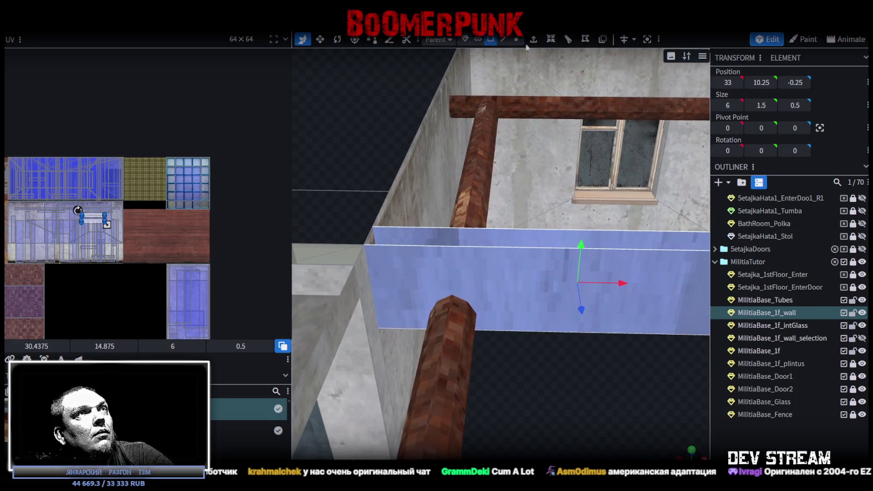
click(503, 39)
click(504, 248)
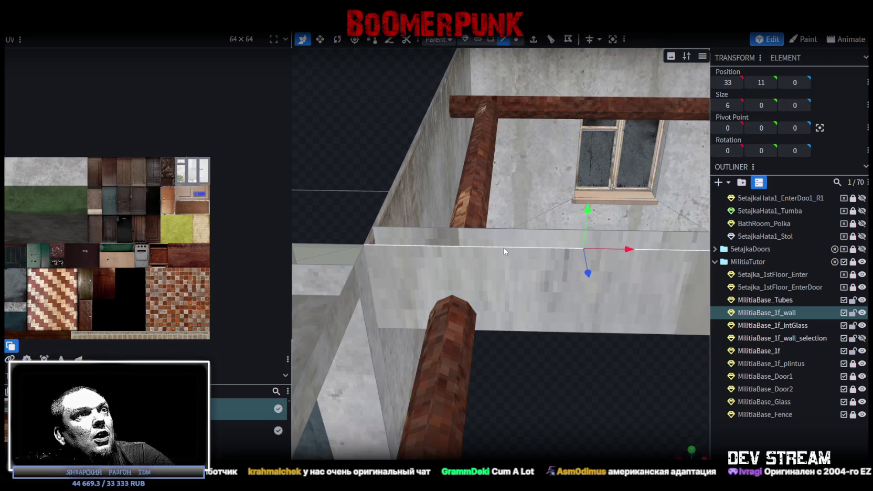
Add a loop cut across the lintel, adjusting its offset from 1.6 down to 0.4
click(568, 38)
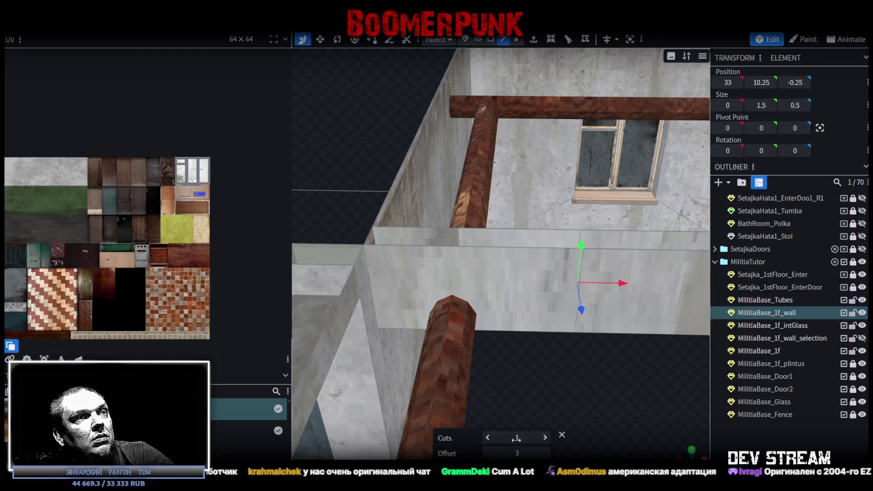
click(487, 454)
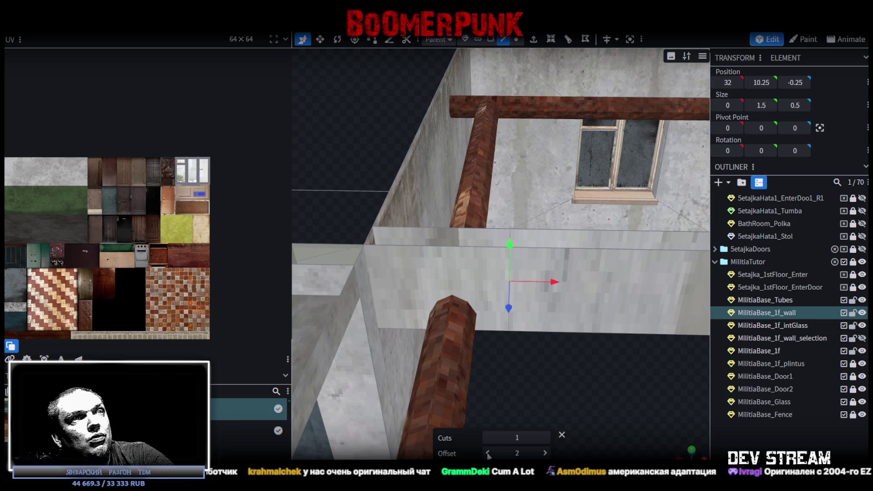
click(488, 453)
click(488, 453)
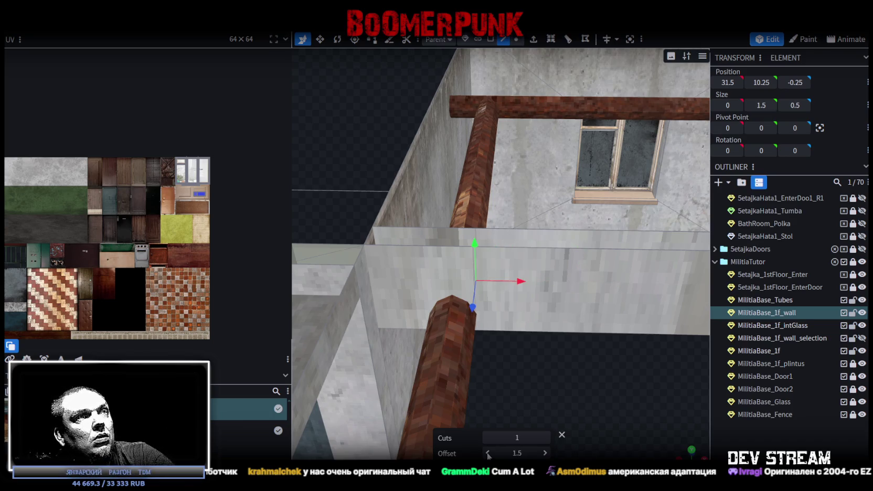
click(545, 453)
drag(556, 399, 574, 402)
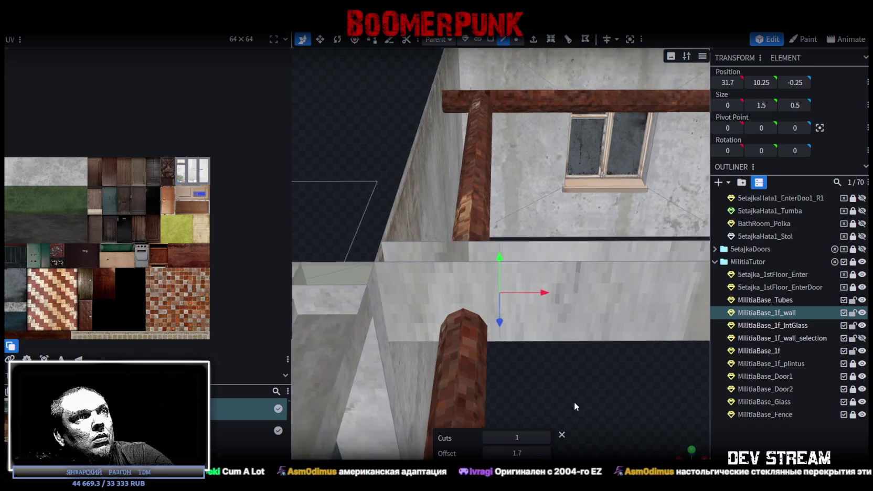
click(487, 453)
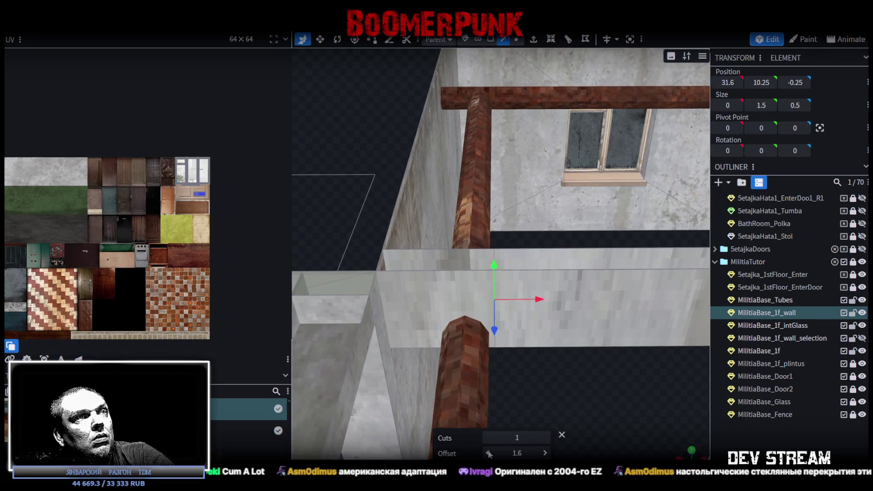
click(416, 273)
click(451, 310)
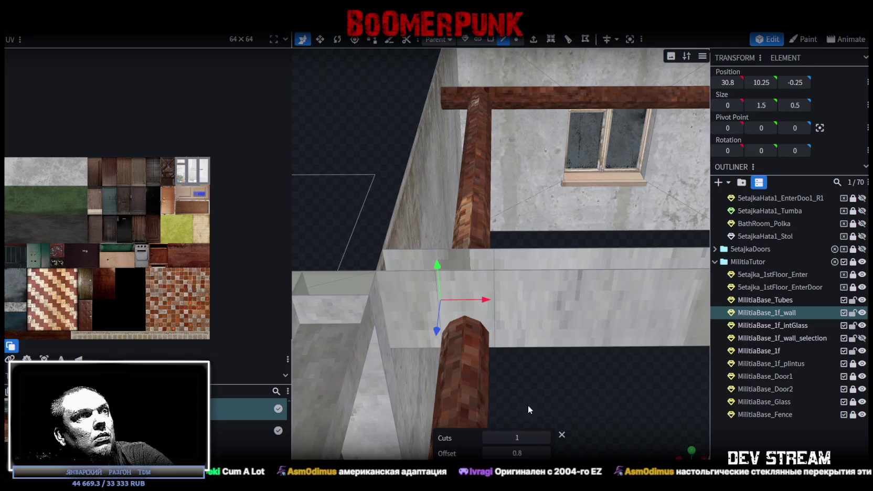
drag(580, 378, 584, 379)
click(469, 280)
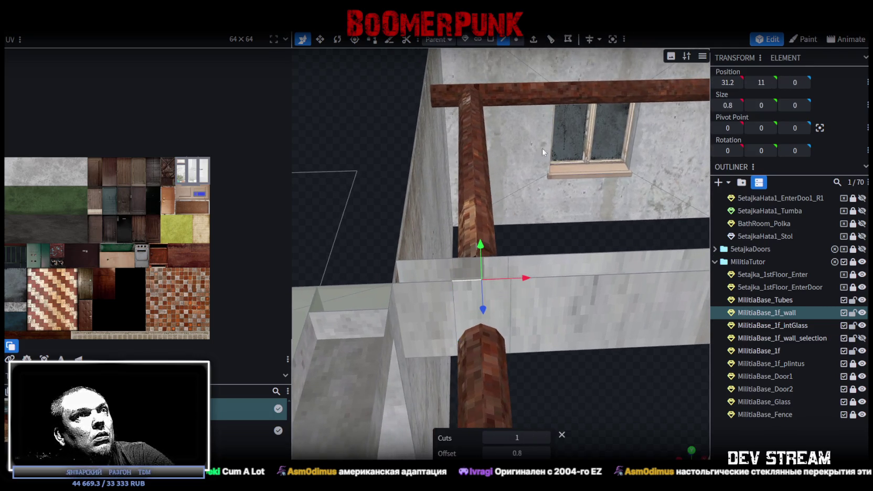
click(548, 41)
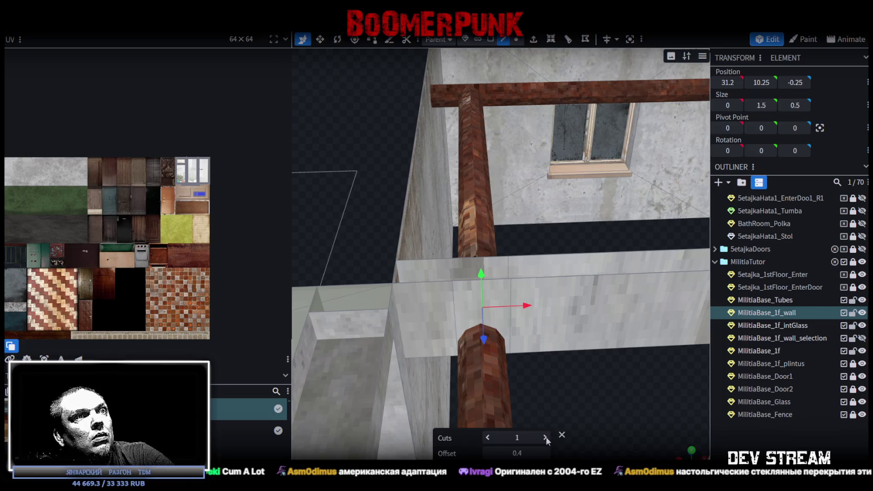
Raise the split wall section around the pipe, then select the wall face where the pipe passes
mouse_move(563, 377)
mouse_down()
mouse_move(555, 407)
mouse_move(557, 233)
mouse_up()
scroll(557, 233, up, 3)
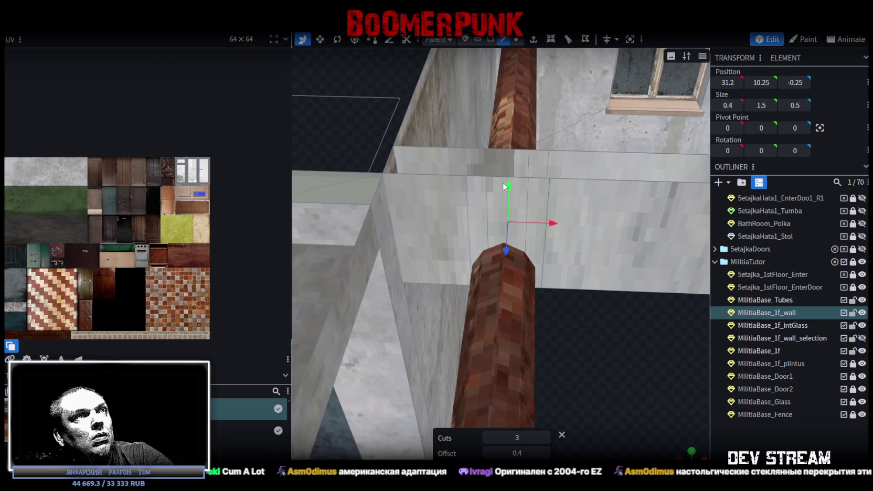
drag(506, 186, 519, 133)
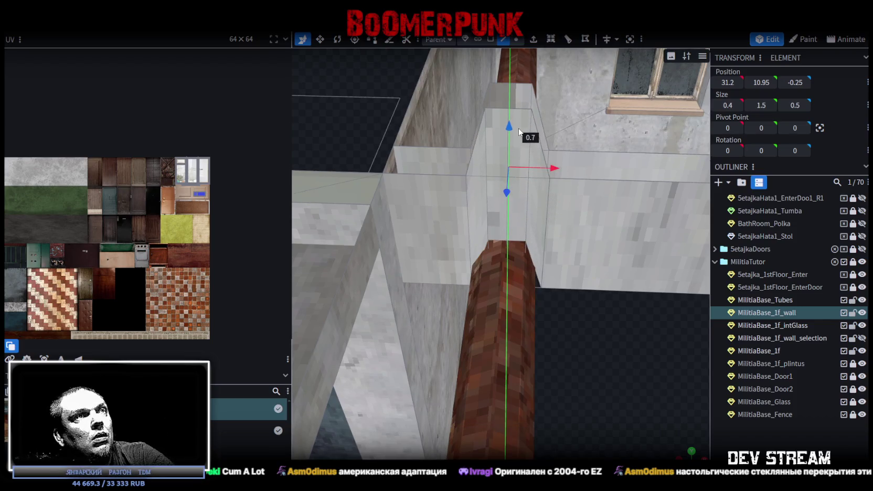
mouse_move(519, 132)
mouse_down()
mouse_move(518, 161)
mouse_move(582, 381)
mouse_move(525, 405)
mouse_up()
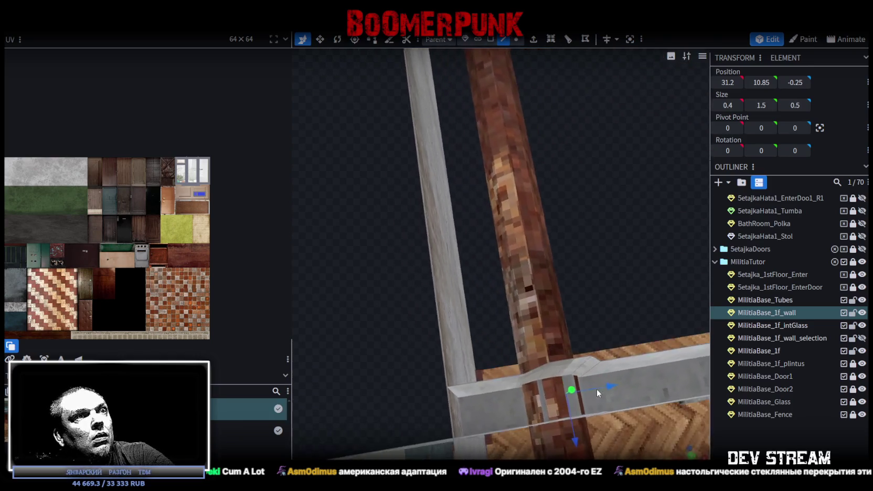
click(527, 400)
click(526, 401)
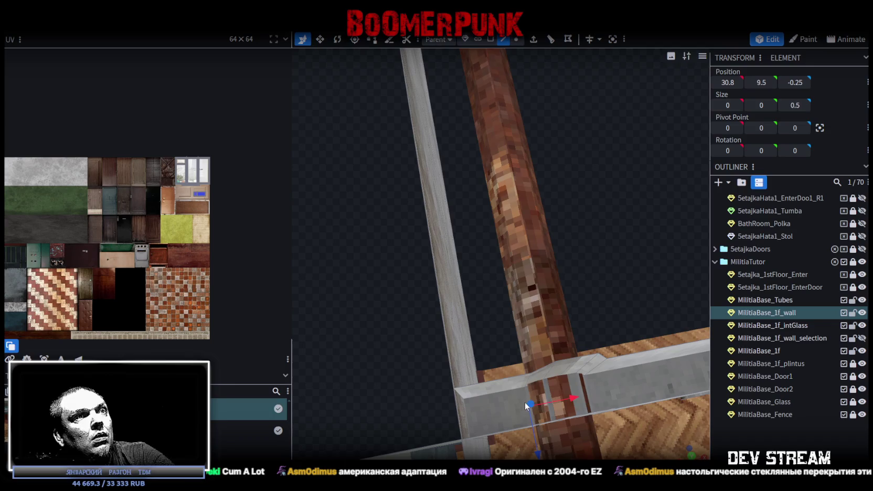
Shift the thin wall strips beside and in front of the pipe in 0.1 steps
drag(524, 402, 561, 320)
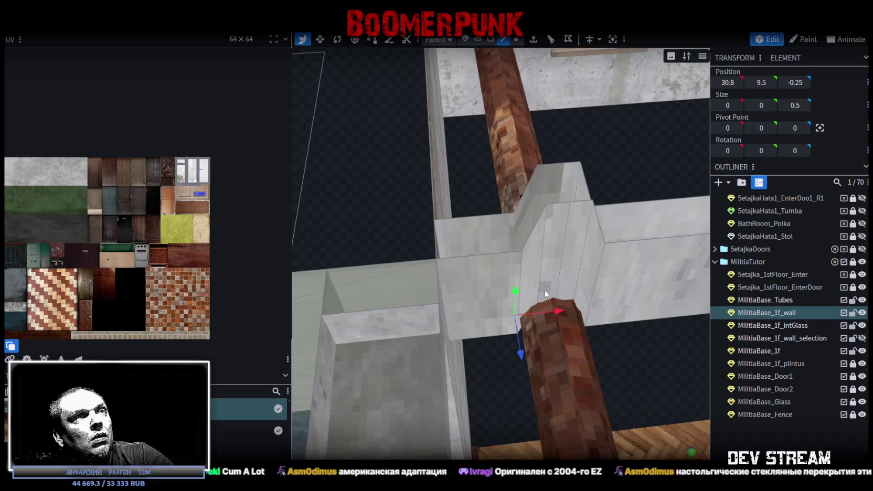
click(540, 215)
drag(579, 236, 572, 237)
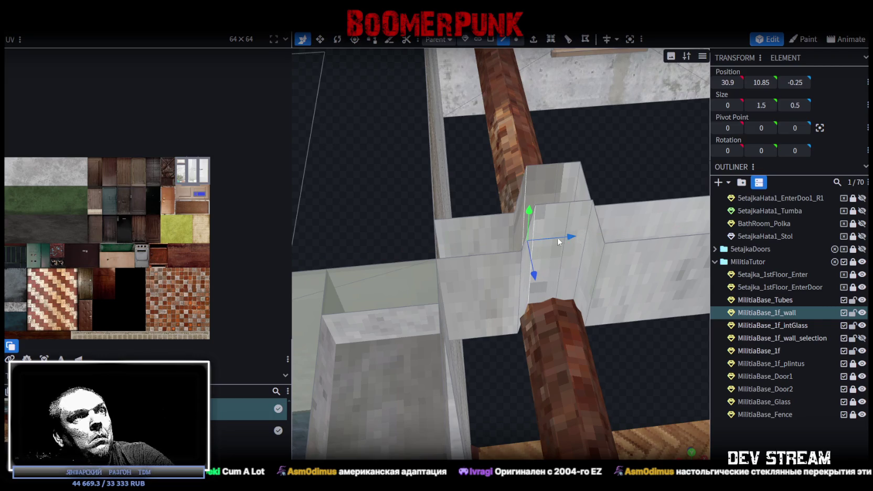
drag(528, 213, 529, 219)
drag(653, 188, 561, 258)
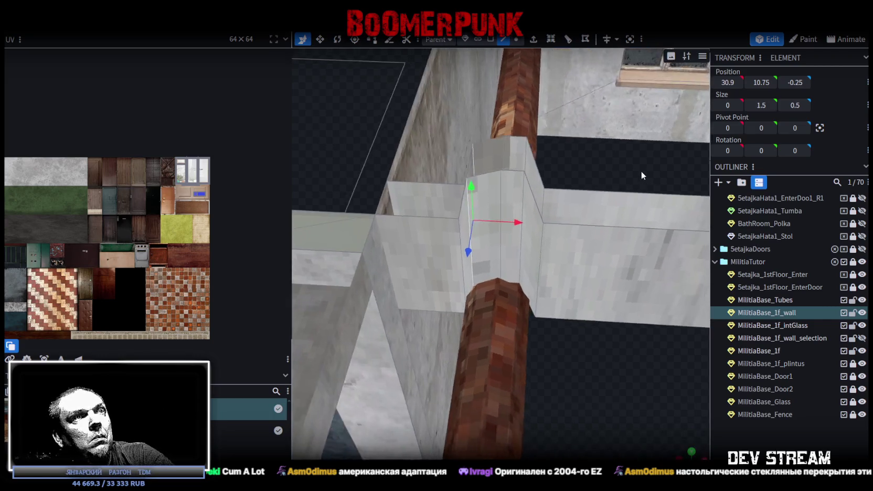
click(531, 277)
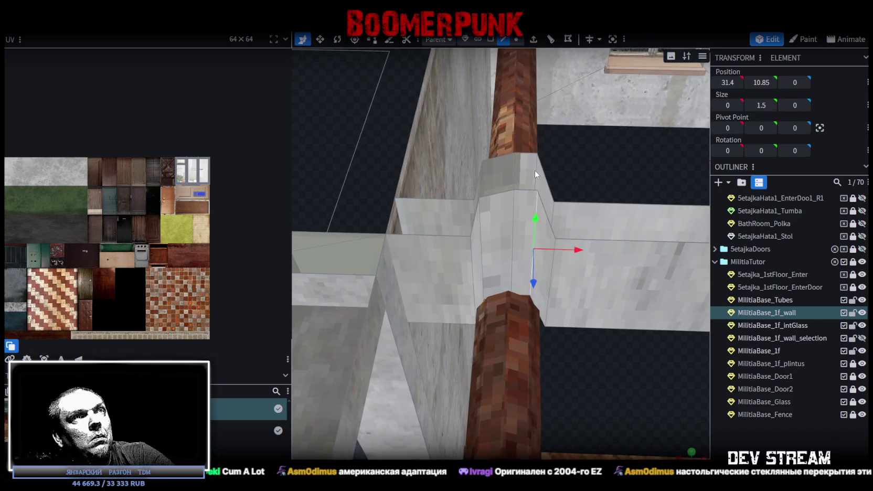
drag(575, 231, 582, 235)
drag(545, 200, 548, 223)
click(514, 226)
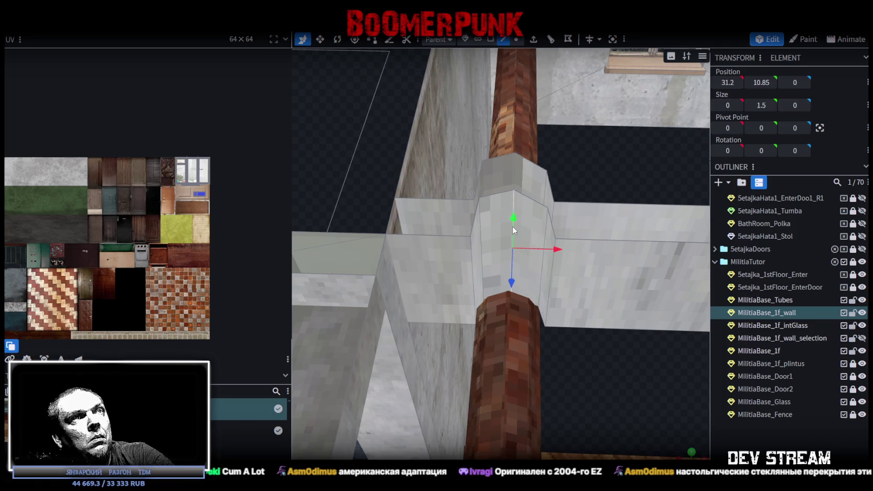
drag(514, 185, 514, 175)
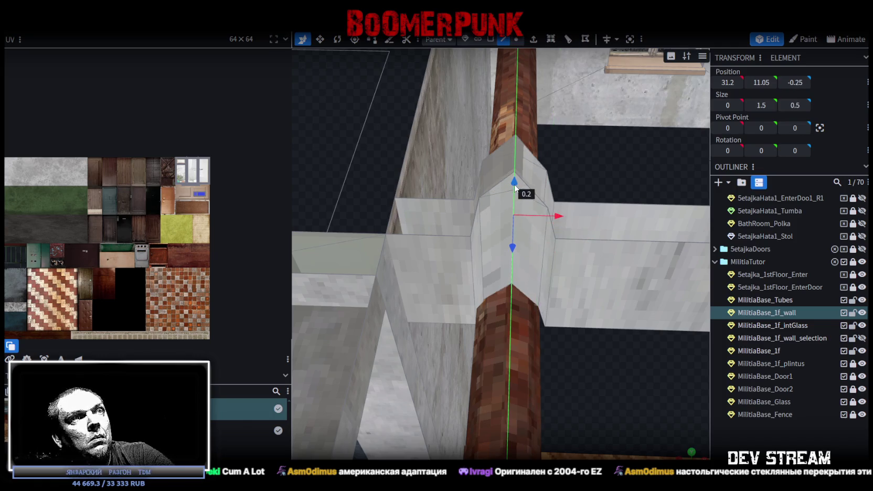
drag(559, 234, 547, 226)
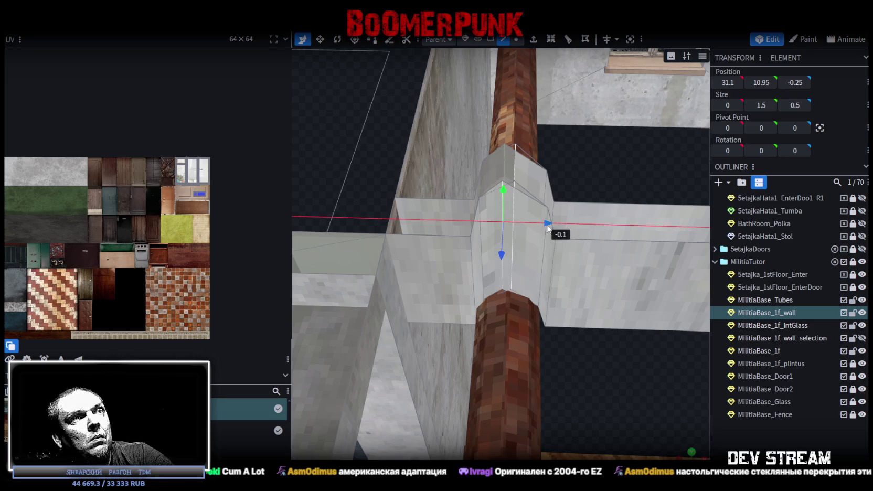
Raise the small piece at the pipe's base and pull a wall vertex upward in vertex mode
click(492, 295)
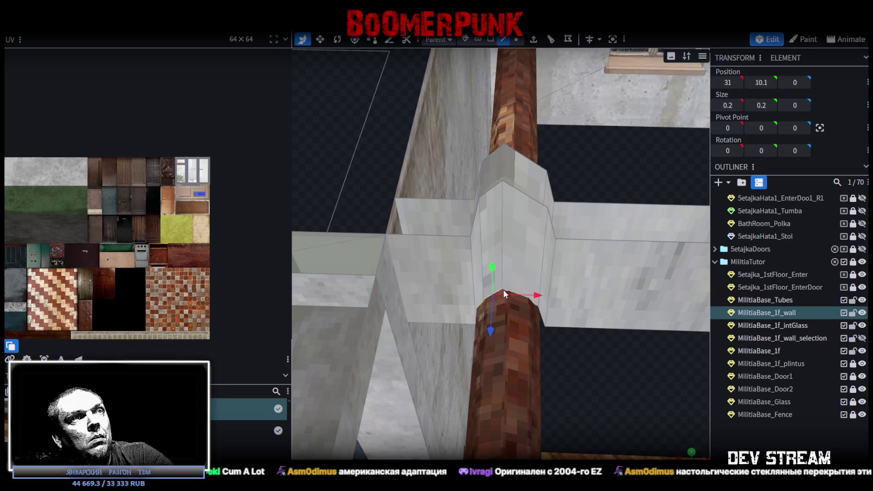
click(502, 278)
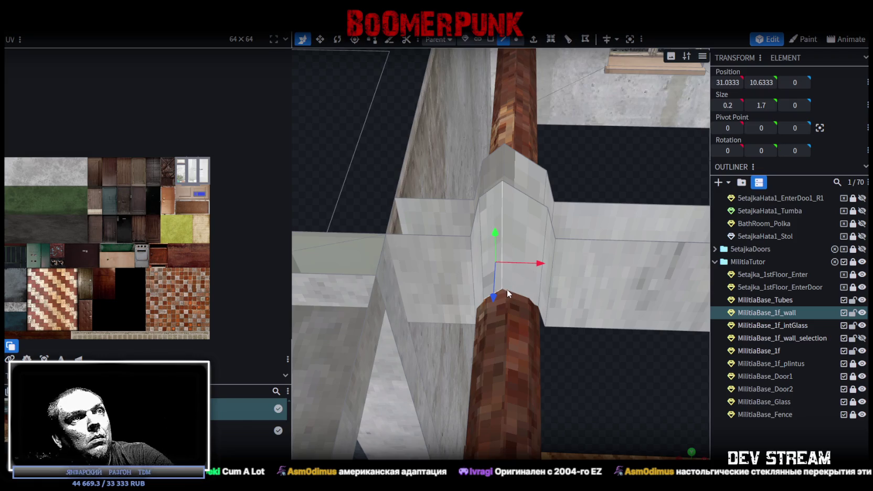
click(491, 293)
mouse_move(509, 270)
mouse_down()
mouse_move(518, 265)
mouse_move(563, 374)
mouse_up()
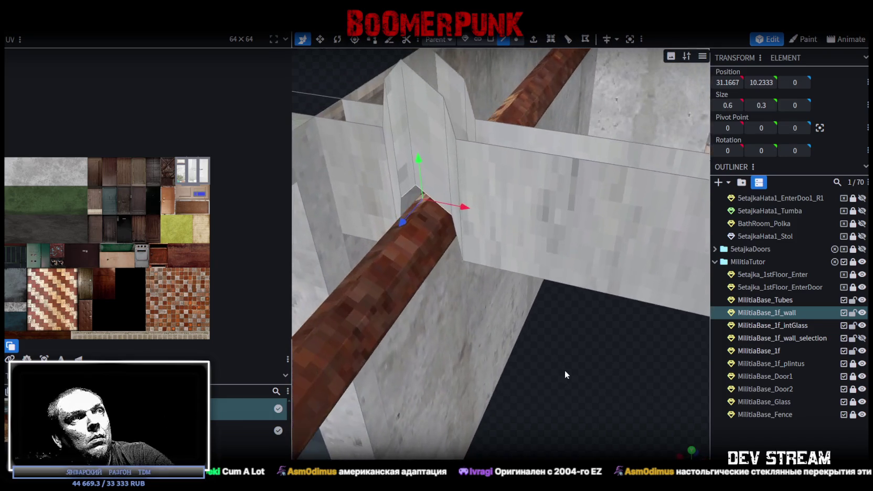
click(516, 39)
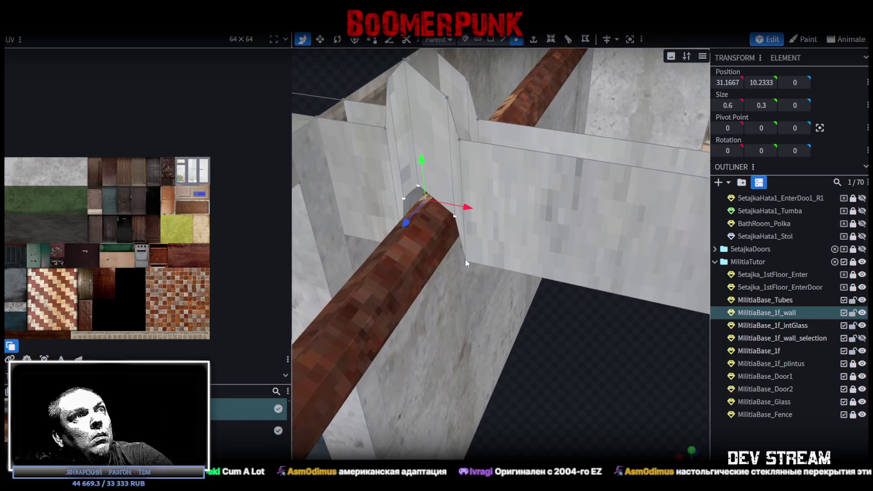
drag(465, 258, 506, 318)
click(528, 275)
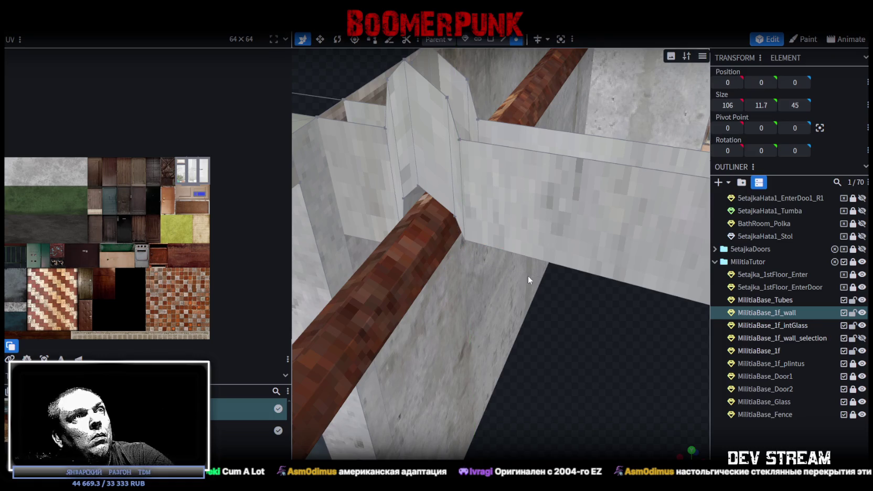
Move the beam-corner vertex 0.1 along X and pick vertices on the wall top
drag(572, 353, 502, 115)
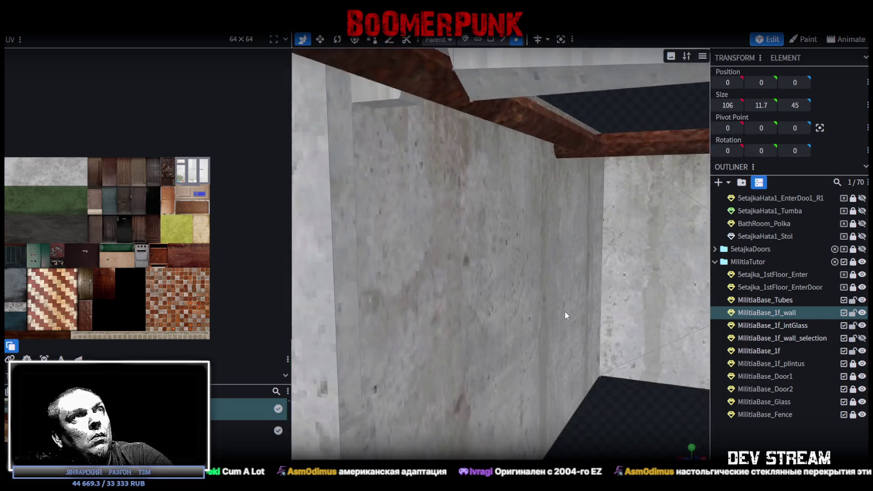
click(465, 90)
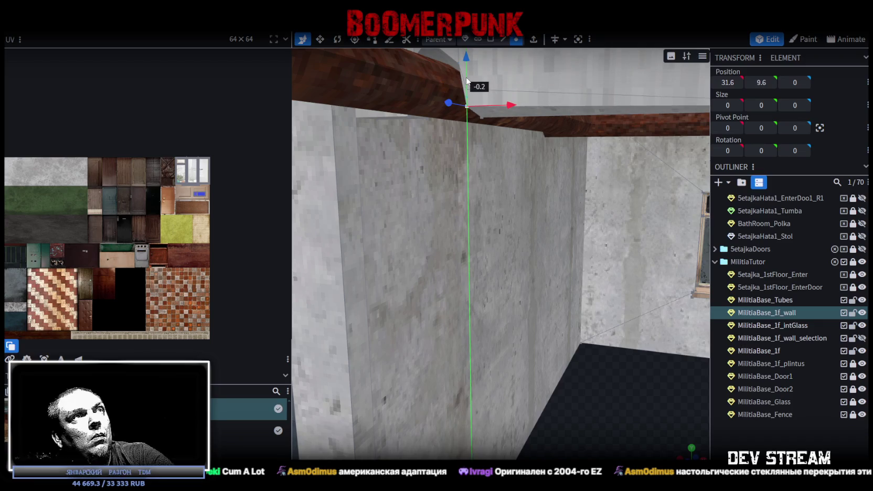
drag(513, 107, 518, 106)
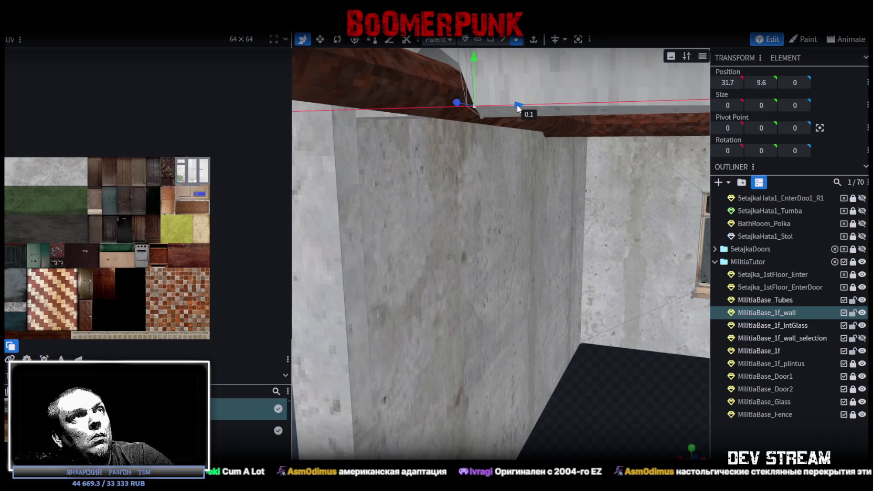
mouse_move(575, 380)
mouse_down()
mouse_move(496, 81)
mouse_move(525, 79)
mouse_up()
click(488, 79)
scroll(545, 302, up, 5)
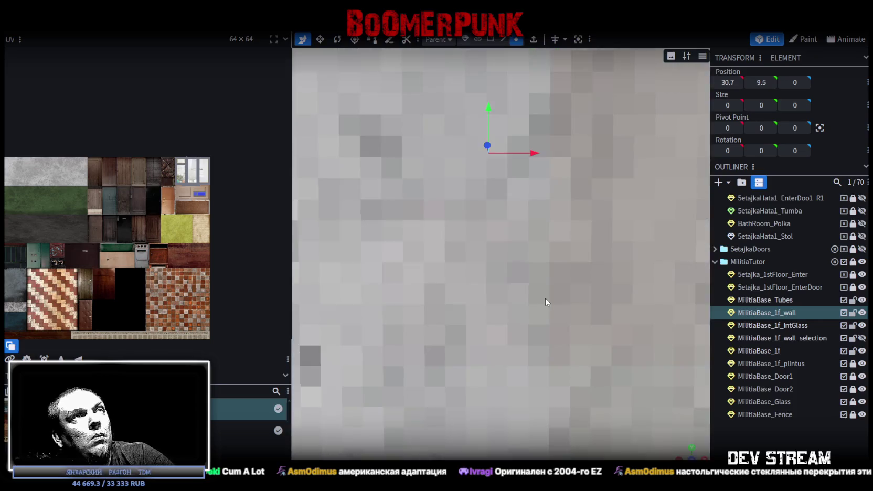
scroll(545, 297, down, 5)
drag(599, 253, 503, 104)
scroll(507, 117, down, 3)
click(644, 218)
Set the pillar-top vertices to height 11
mouse_move(414, 135)
mouse_down()
mouse_move(330, 107)
mouse_move(371, 100)
mouse_up()
drag(447, 136, 513, 169)
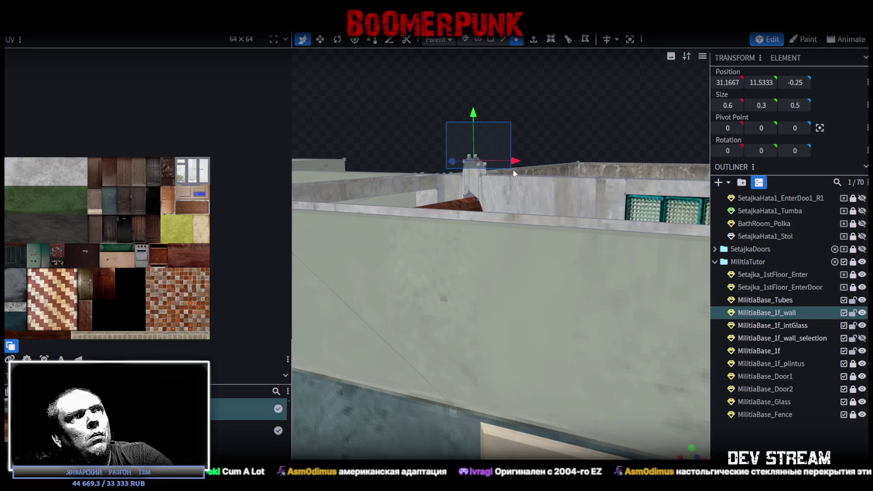
click(762, 82)
text(11)
key(Return)
mouse_move(539, 165)
mouse_down()
mouse_move(507, 147)
mouse_move(512, 164)
mouse_move(495, 204)
mouse_up()
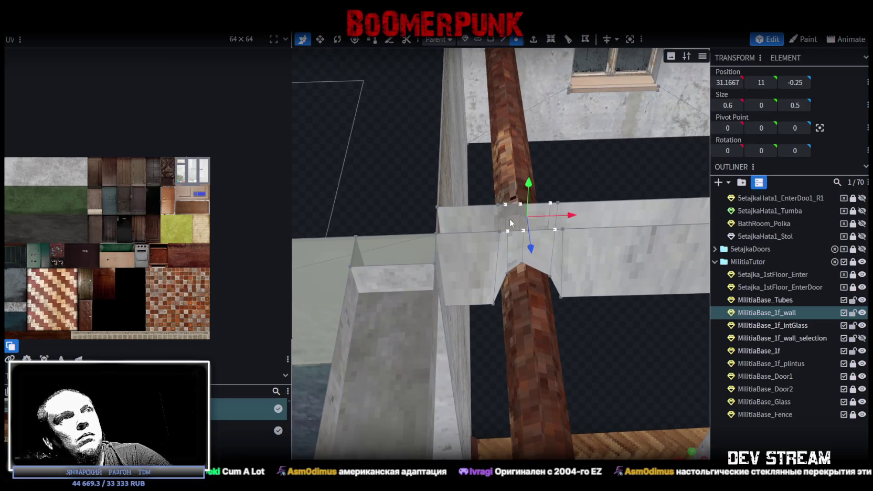
Set four pillar-top vertices to X 31, merge them, and shift them 0.3 left
click(504, 204)
shift+click(498, 204)
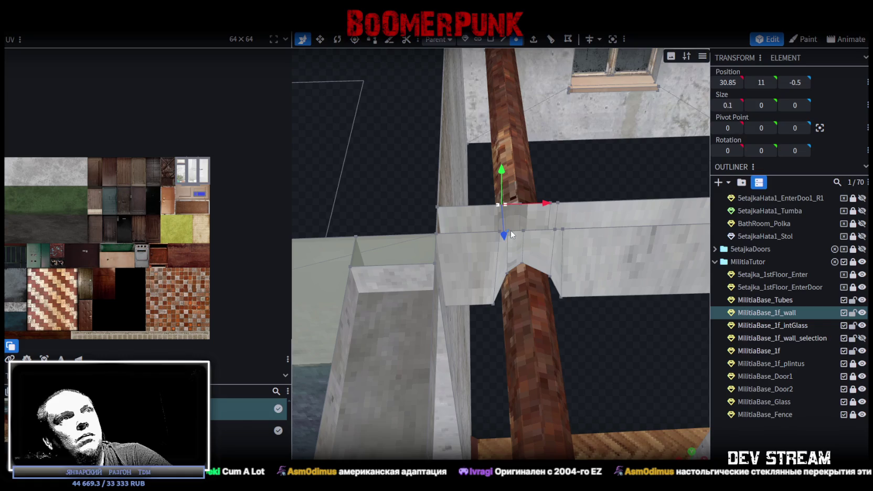
shift+click(519, 204)
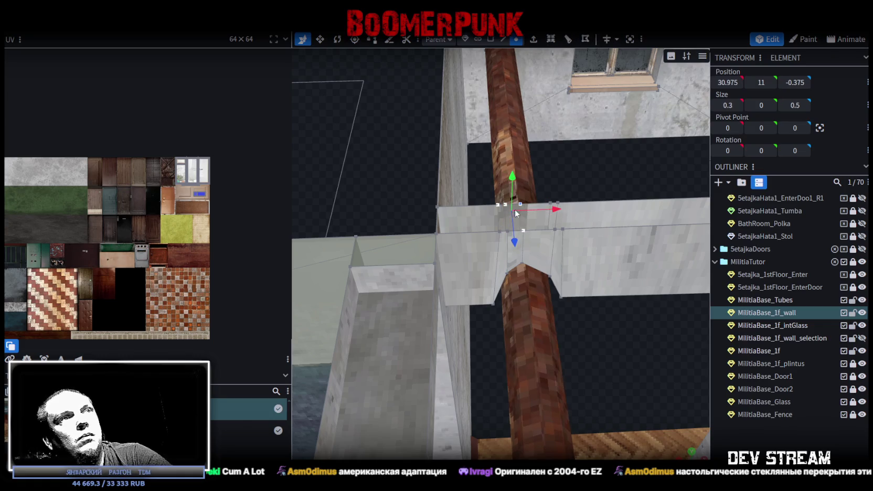
shift+click(499, 232)
text(31)
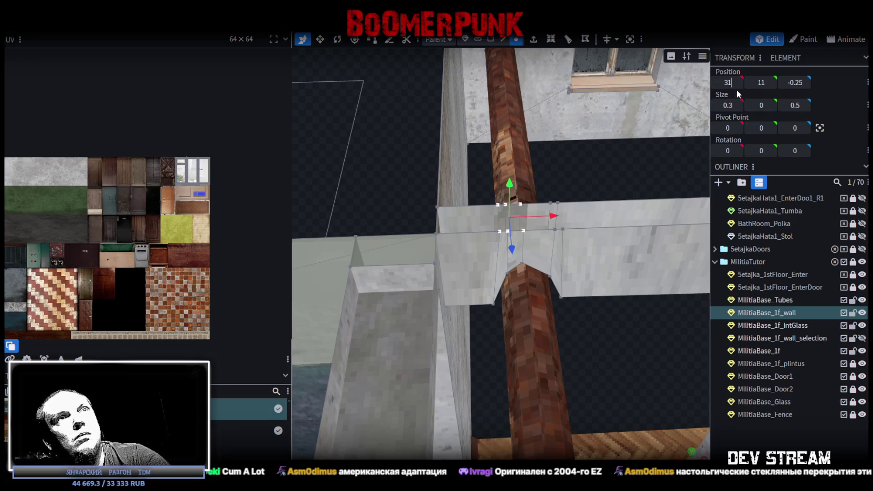
key(Return)
click(432, 111)
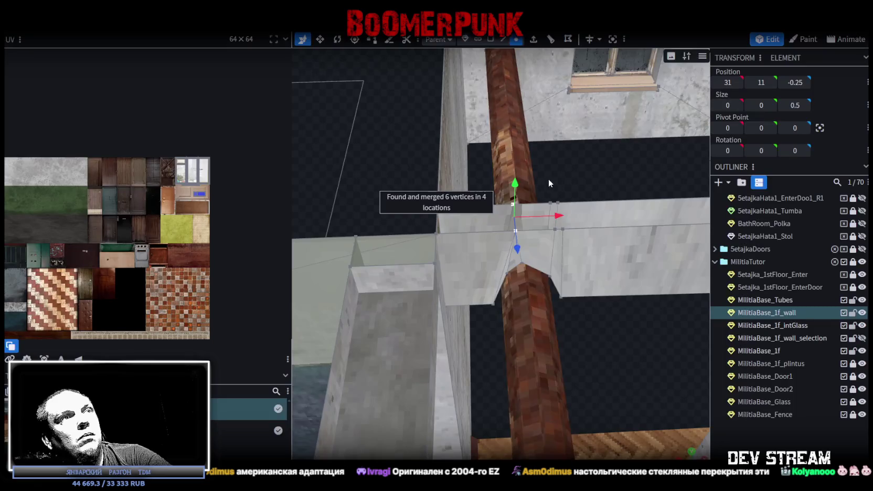
drag(557, 215, 537, 223)
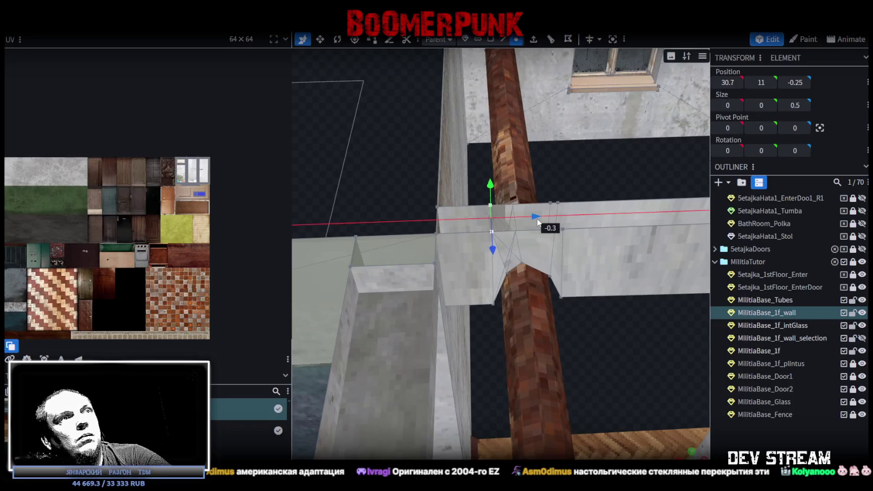
Set four vertices beside the pipe to X 32, merge them, then move them to X 31.7
click(492, 305)
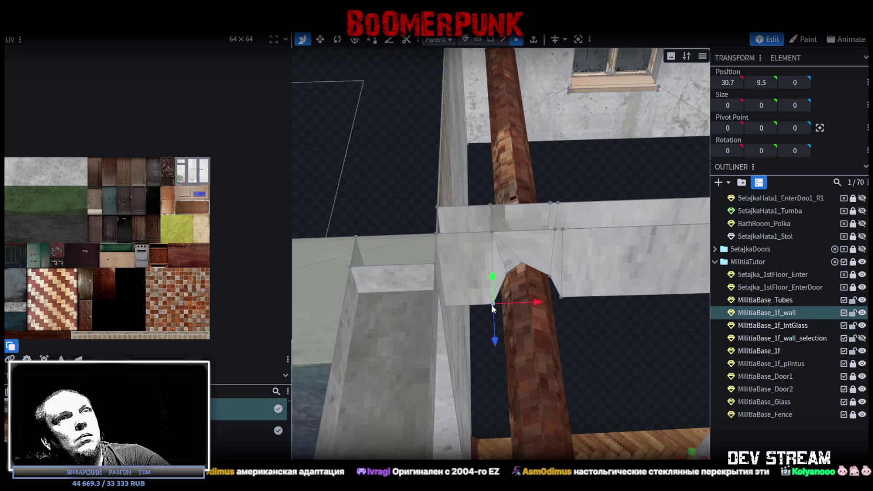
click(557, 202)
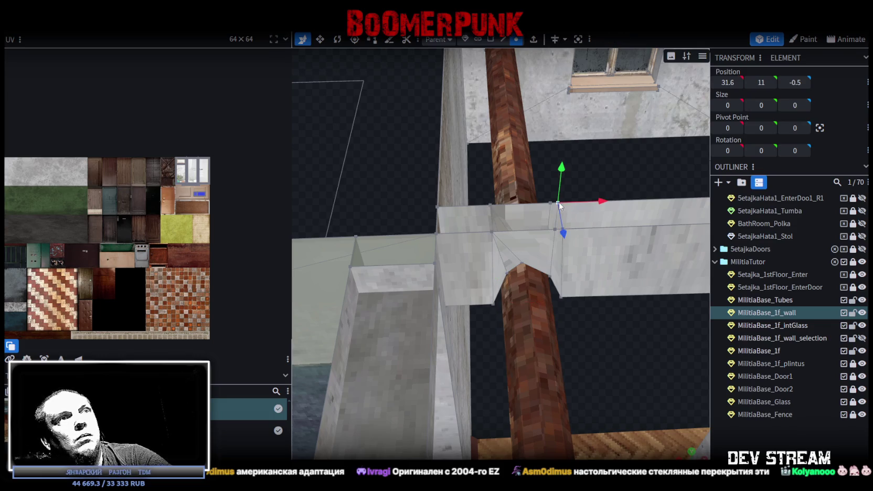
shift+click(549, 202)
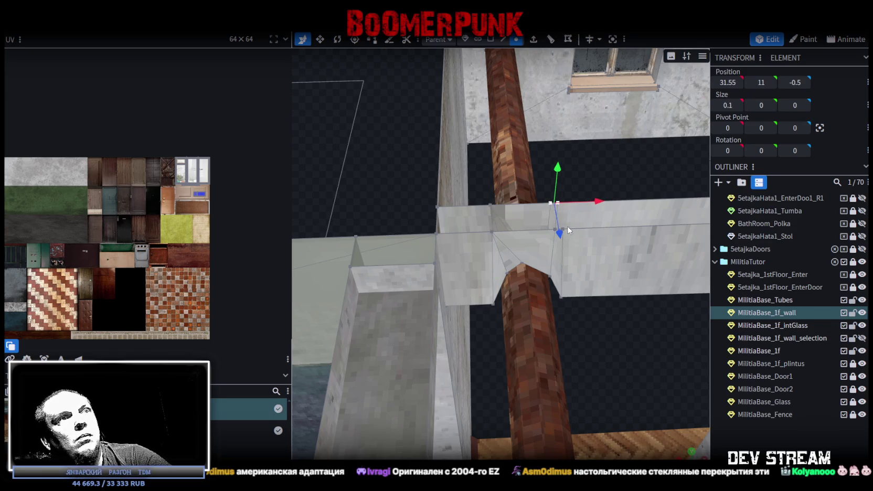
shift+click(564, 228)
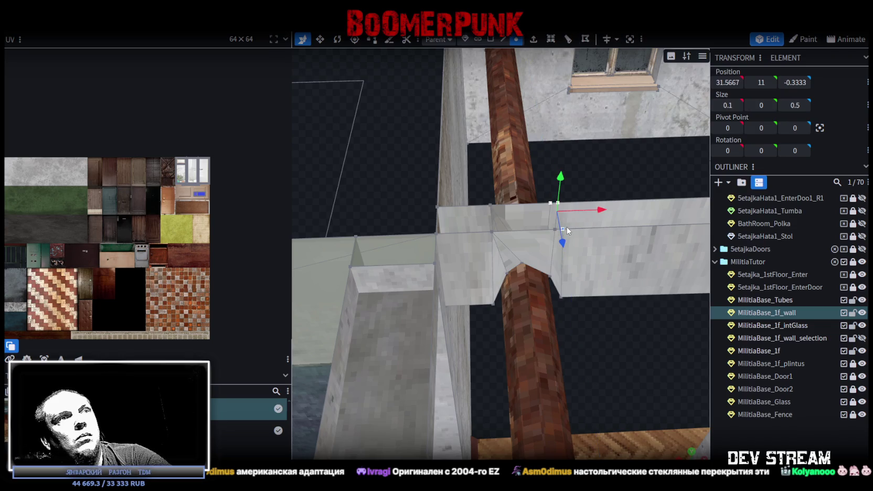
shift+click(554, 229)
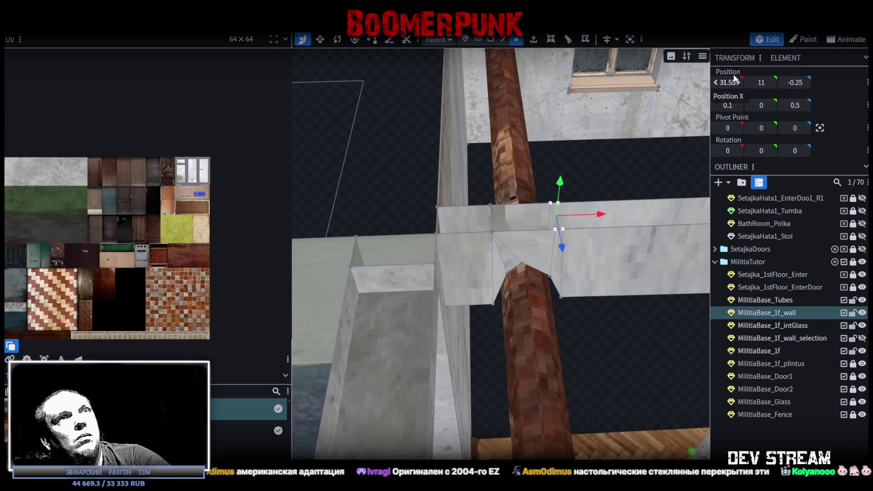
text(32)
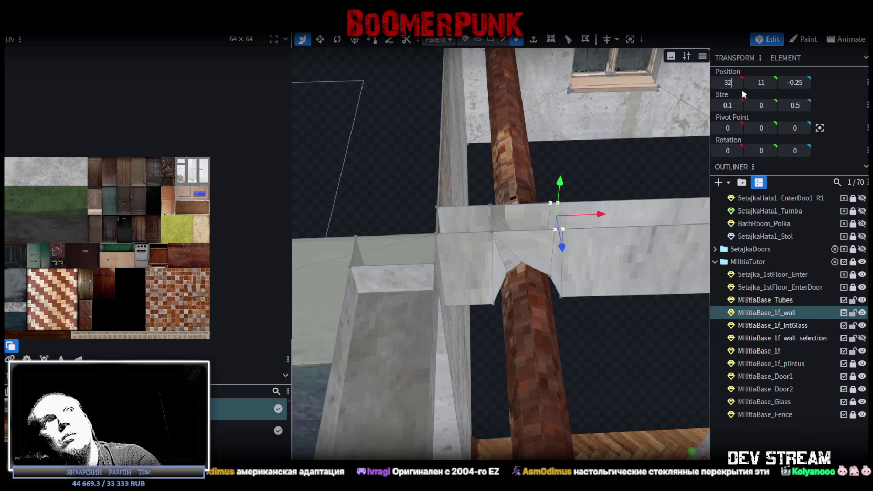
key(Return)
click(432, 117)
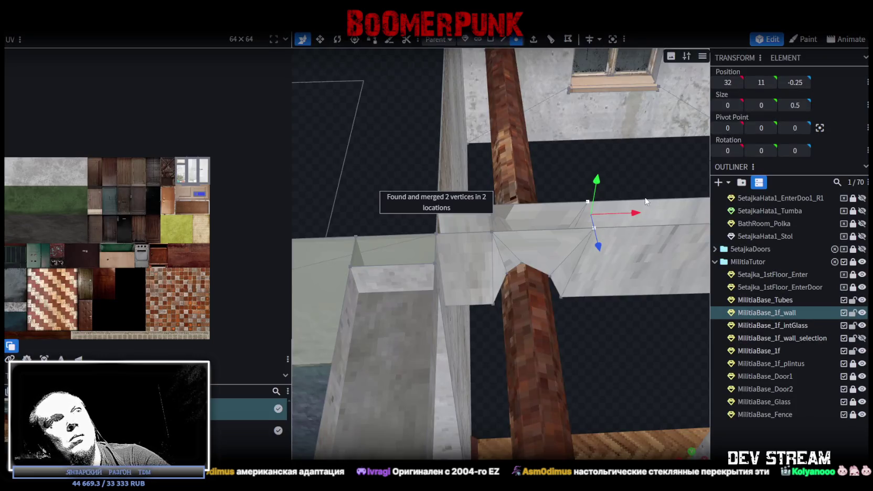
mouse_move(635, 213)
mouse_down()
mouse_move(604, 215)
mouse_move(629, 168)
mouse_move(587, 202)
mouse_up()
drag(540, 181, 546, 181)
Switch to UV checker shading and face select mode, selecting the green triangular face
key(z)
key(z)
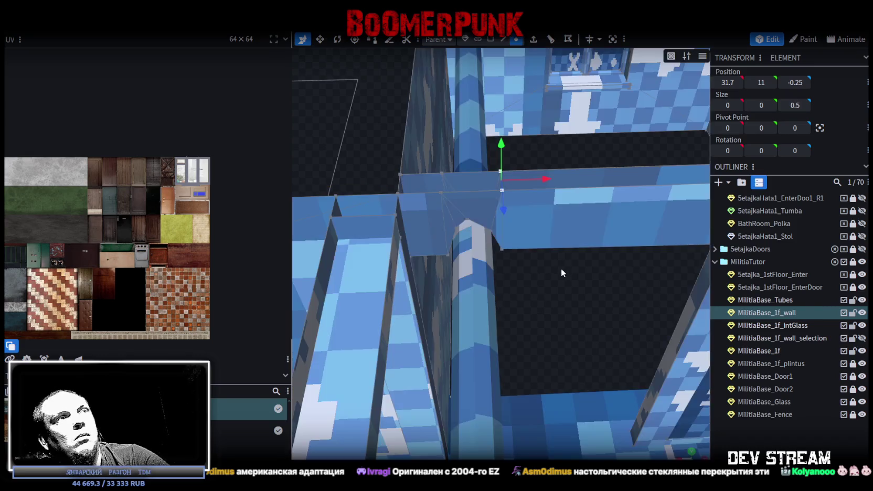
key(z)
mouse_move(562, 274)
mouse_down()
mouse_move(562, 307)
mouse_move(565, 141)
mouse_move(537, 50)
mouse_up()
click(491, 40)
scroll(431, 296, up, 2)
scroll(420, 299, up, 2)
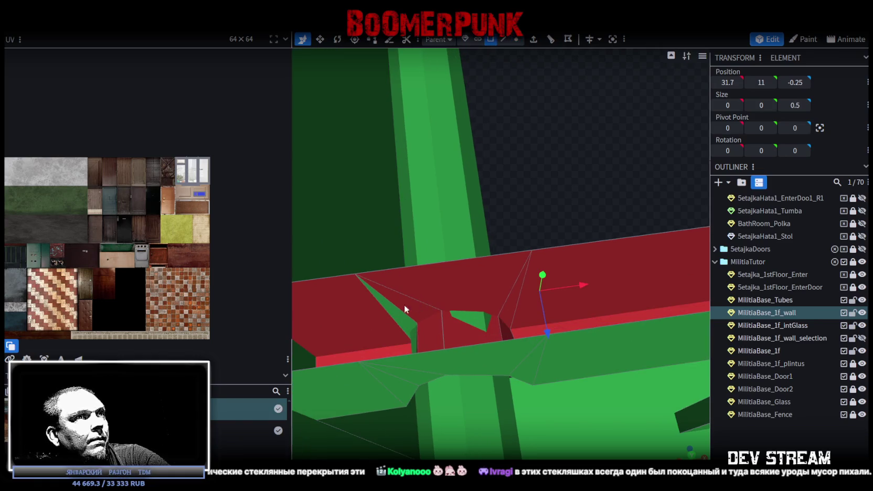
click(393, 310)
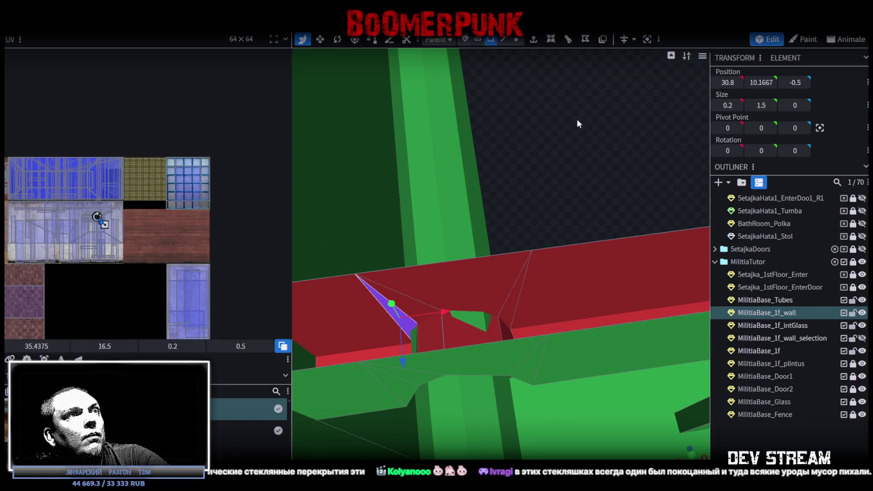
scroll(549, 202, down, 3)
Select the strip face above the opening and shift it slightly along the wall
mouse_move(548, 203)
mouse_down()
mouse_move(531, 172)
mouse_move(543, 155)
mouse_move(572, 167)
mouse_move(551, 161)
mouse_move(457, 221)
mouse_up()
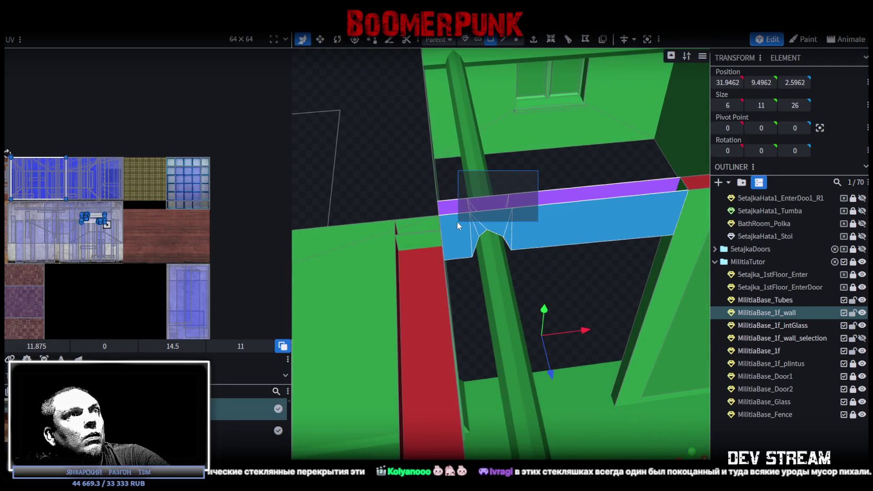
mouse_move(571, 169)
mouse_down()
mouse_move(569, 155)
mouse_move(586, 154)
mouse_move(558, 180)
mouse_up()
click(488, 261)
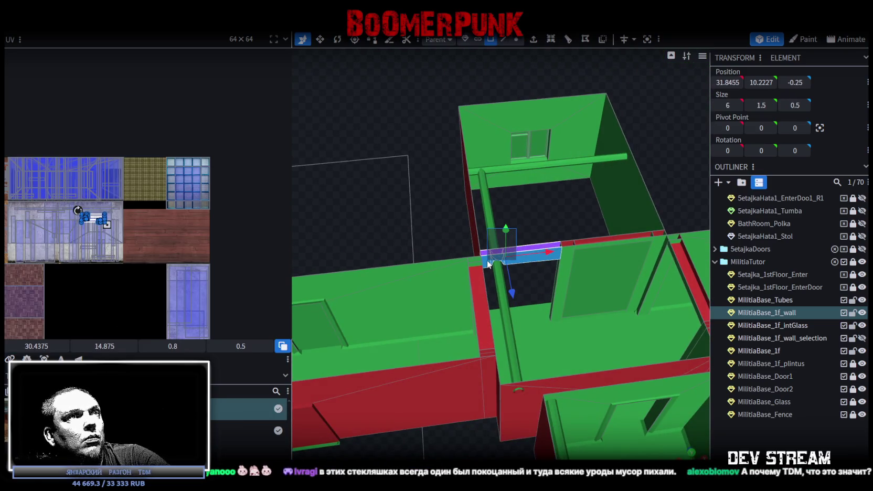
mouse_move(486, 259)
mouse_down()
mouse_move(550, 220)
mouse_move(550, 235)
mouse_move(596, 320)
mouse_up()
scroll(552, 234, up, 3)
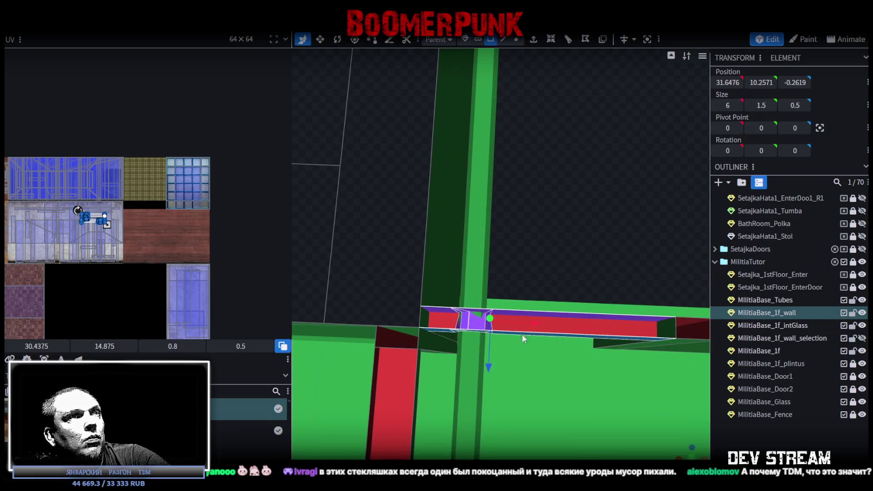
mouse_move(457, 329)
mouse_down()
mouse_move(489, 328)
mouse_move(552, 230)
mouse_move(497, 203)
mouse_move(393, 218)
mouse_move(510, 199)
mouse_move(576, 159)
mouse_up()
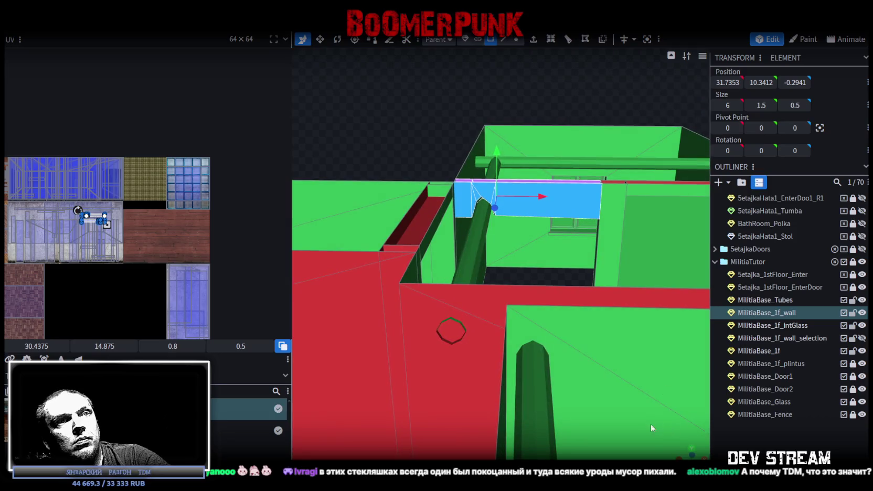
key(KP_1)
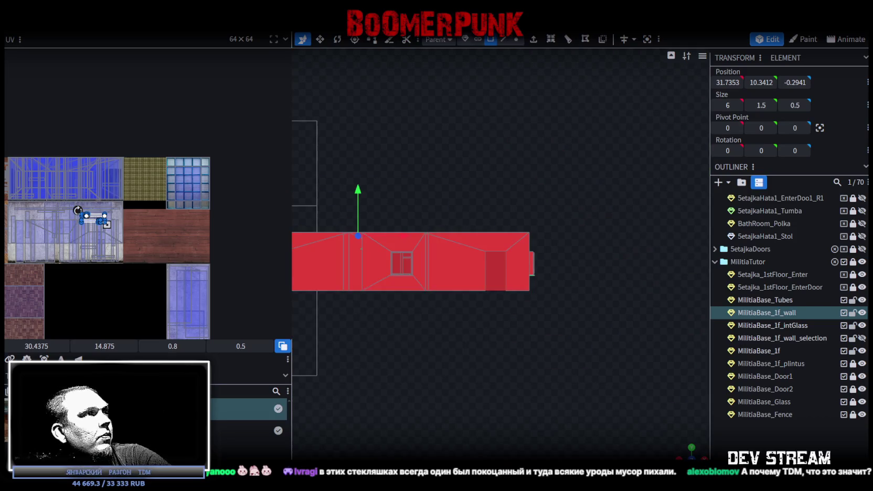
Drag the strip's UV box onto the top plaster band at about 35.24, 11.61
scroll(67, 232, up, 2)
scroll(112, 215, up, 2)
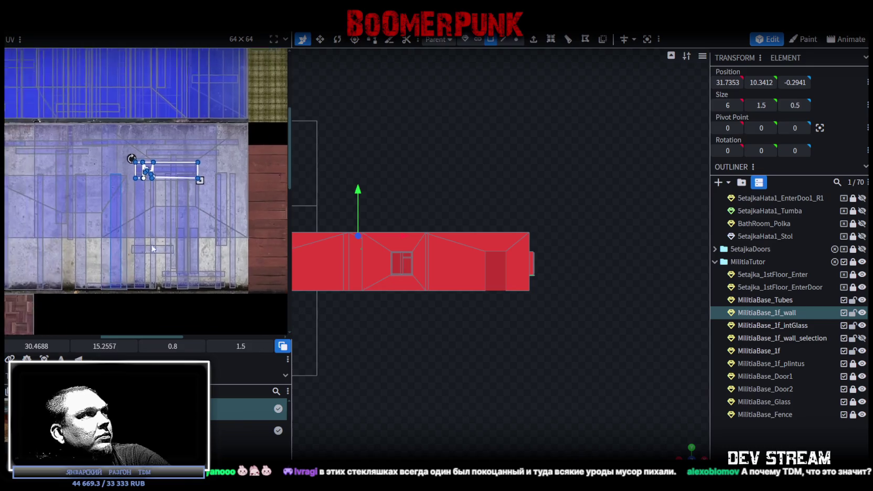
scroll(210, 189, up, 2)
mouse_move(239, 150)
mouse_down()
mouse_move(159, 239)
mouse_move(146, 108)
mouse_move(131, 138)
mouse_up()
scroll(157, 126, up, 2)
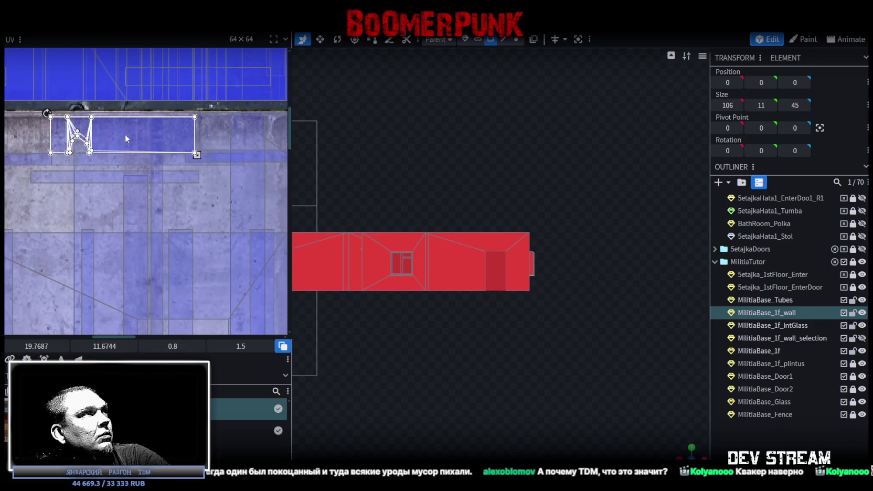
drag(131, 138, 253, 137)
middle_drag(235, 198, 103, 223)
drag(197, 184, 268, 183)
middle_drag(227, 223, 143, 212)
drag(143, 212, 203, 201)
Orbit out to a top-down view of the rooms, then zoom in close to the wall strip
scroll(524, 304, up, 3)
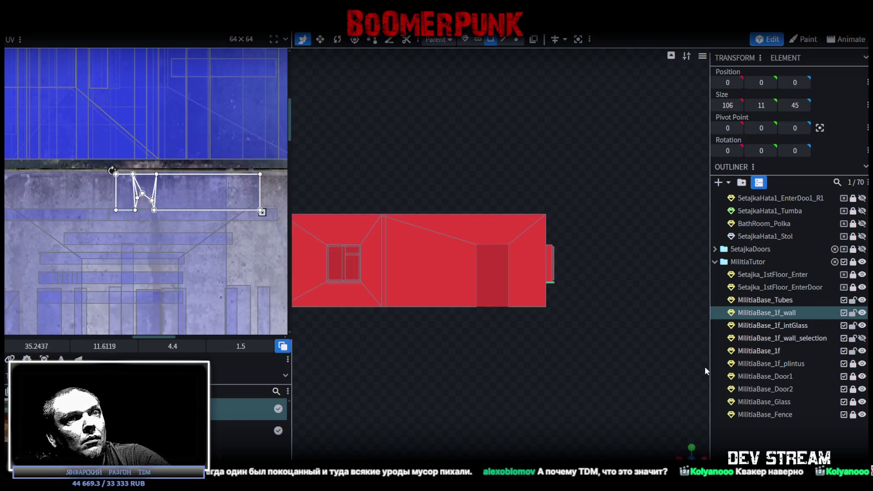
mouse_move(525, 304)
mouse_down()
mouse_move(507, 393)
mouse_move(515, 172)
mouse_up()
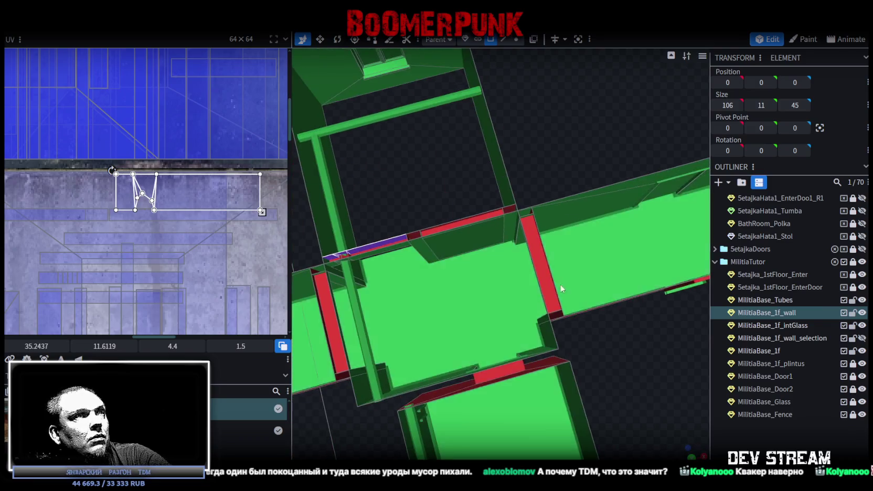
scroll(516, 183, up, 2)
scroll(503, 203, up, 4)
drag(488, 204, 528, 300)
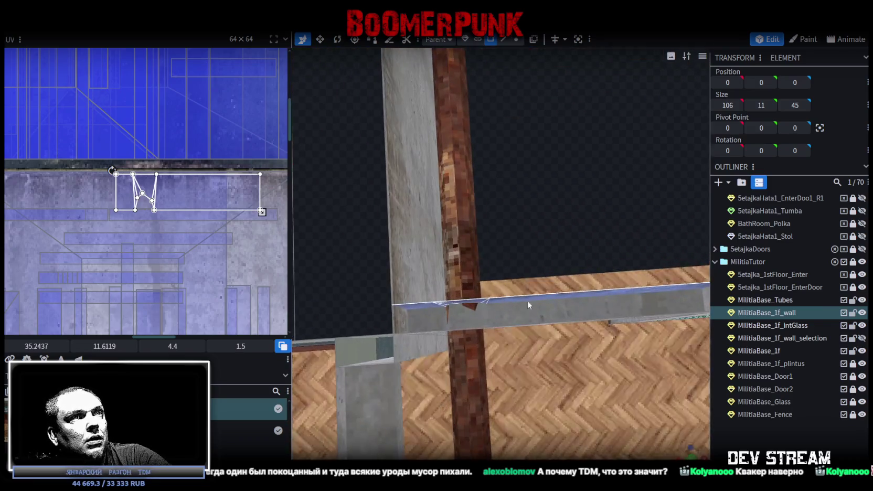
Move the five wall faces' UV up to the plaster band, about 24.66, 12.06
click(514, 312)
shift+click(485, 315)
shift+click(470, 317)
shift+click(452, 320)
shift+click(435, 318)
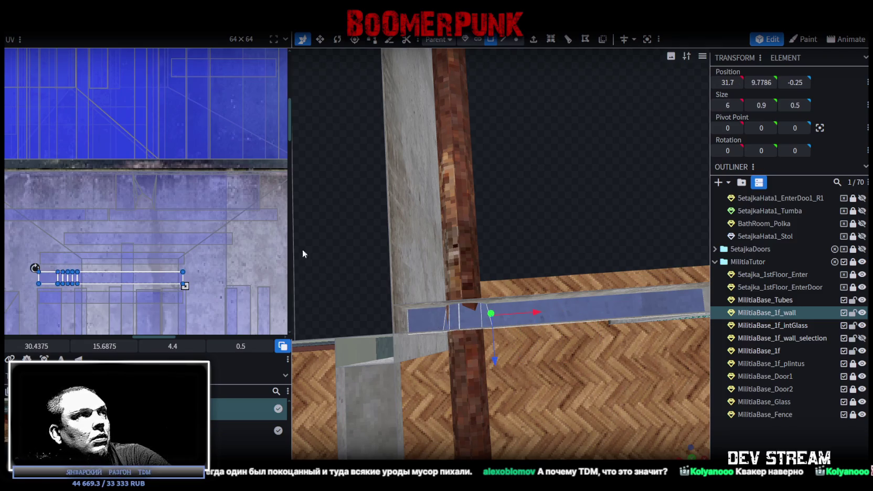
scroll(131, 298, down, 2)
middle_drag(223, 161, 234, 149)
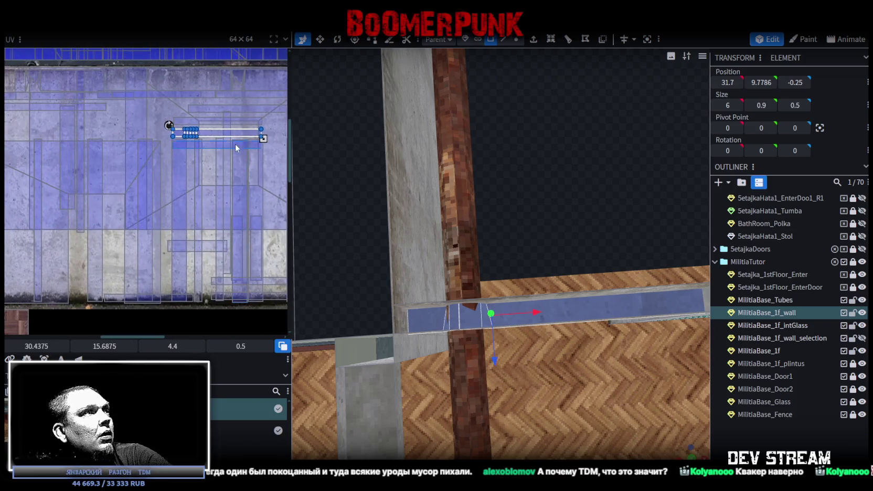
mouse_move(126, 278)
middle_down()
mouse_move(281, 263)
mouse_move(292, 325)
mouse_move(279, 322)
middle_up()
drag(207, 314, 214, 113)
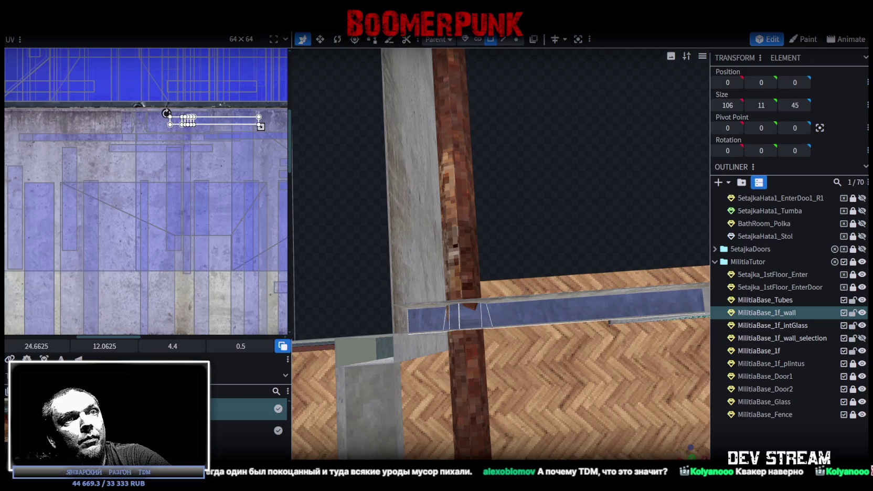
click(592, 245)
mouse_move(591, 241)
mouse_down()
mouse_move(540, 74)
mouse_move(558, 235)
mouse_move(574, 242)
mouse_move(571, 251)
mouse_move(563, 204)
mouse_move(491, 259)
mouse_move(530, 183)
mouse_move(474, 163)
mouse_move(468, 177)
mouse_move(525, 180)
mouse_move(487, 290)
mouse_move(507, 296)
mouse_move(353, 297)
mouse_move(535, 303)
mouse_up()
Save Build0Tutor.bbmodel with Ctrl+S, briefly toggling the wall selection mesh's visibility
key(ctrl+s)
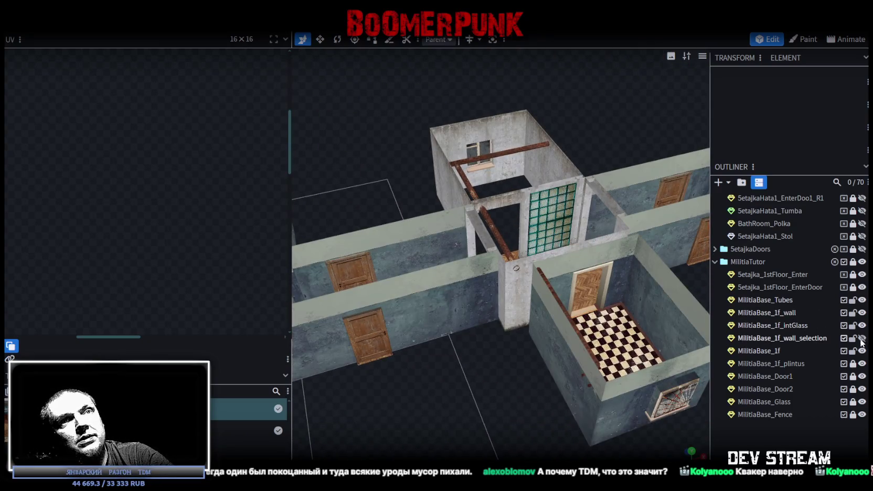
click(862, 339)
click(863, 338)
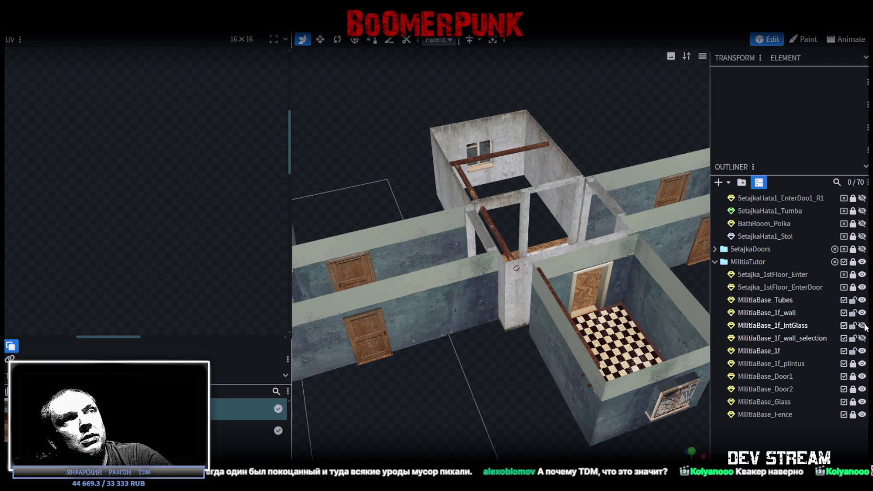
mouse_move(682, 332)
mouse_down()
mouse_move(519, 341)
mouse_move(646, 334)
mouse_move(738, 352)
mouse_move(593, 308)
mouse_move(436, 315)
mouse_move(666, 343)
mouse_move(666, 324)
mouse_move(452, 284)
mouse_move(579, 183)
mouse_move(609, 199)
mouse_up()
key(ctrl+s)
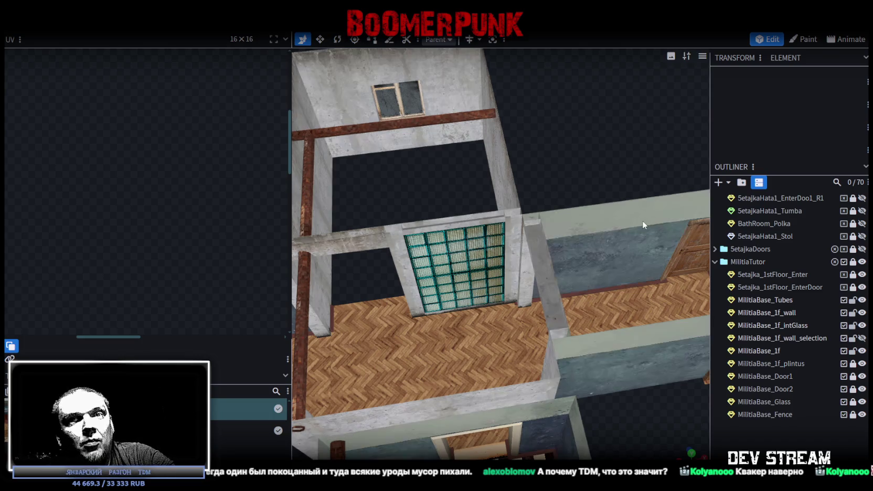
Orbit and zoom around to inspect the glass-block wall and its plastered lintel
scroll(577, 186, up, 3)
drag(543, 171, 580, 120)
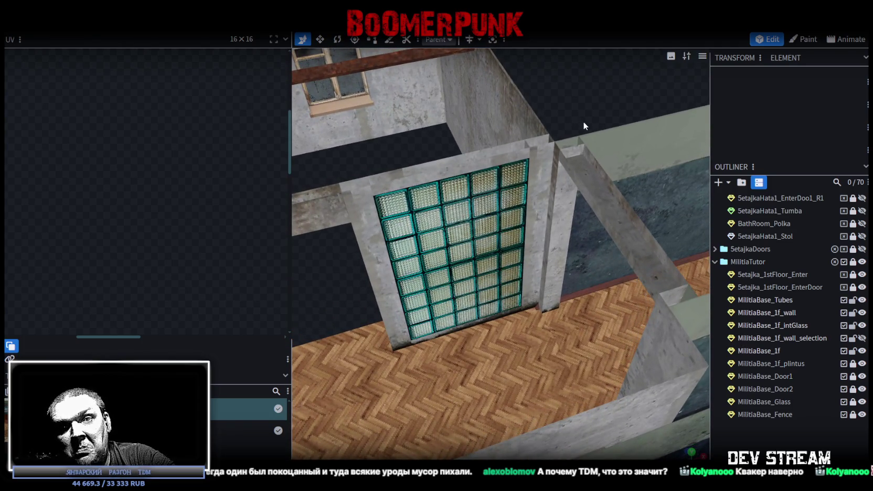
scroll(582, 120, down, 2)
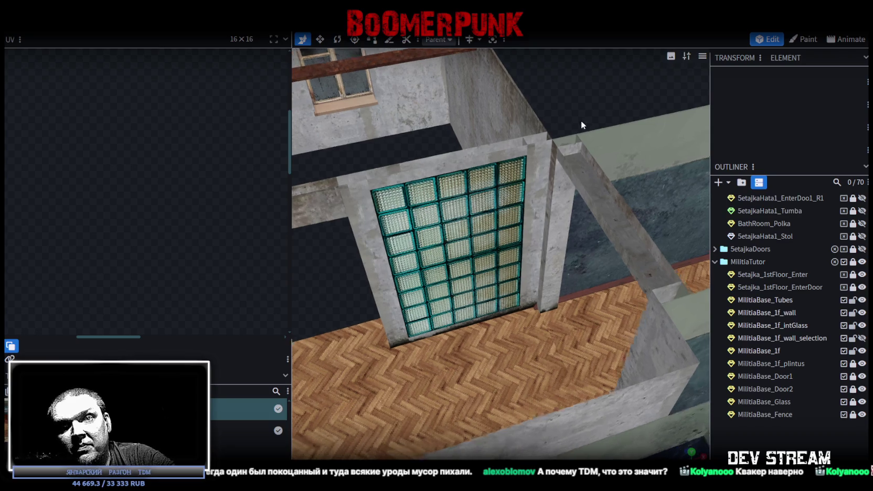
scroll(579, 122, down, 3)
scroll(576, 136, up, 3)
mouse_move(561, 147)
mouse_down()
mouse_move(429, 199)
mouse_move(445, 190)
mouse_up()
Set MilitiaBase_1f_intGlass to Position Z -0.25, select the wall, and save
click(475, 260)
drag(475, 259, 467, 195)
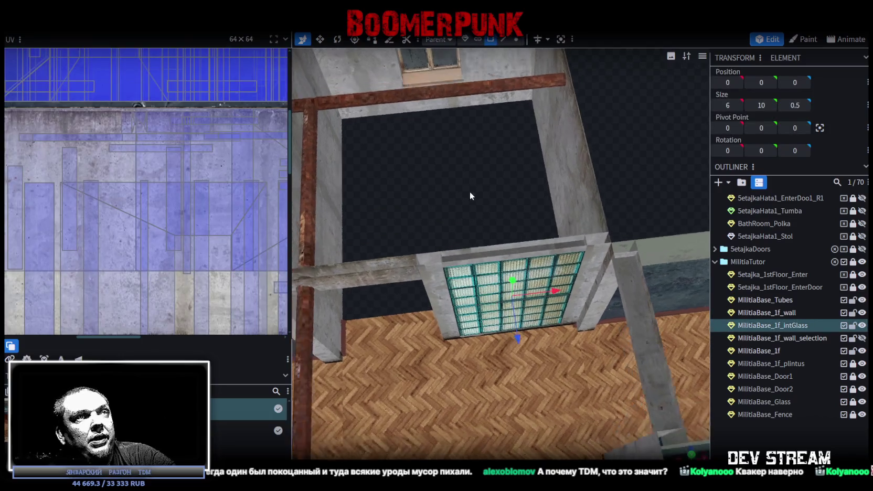
click(494, 294)
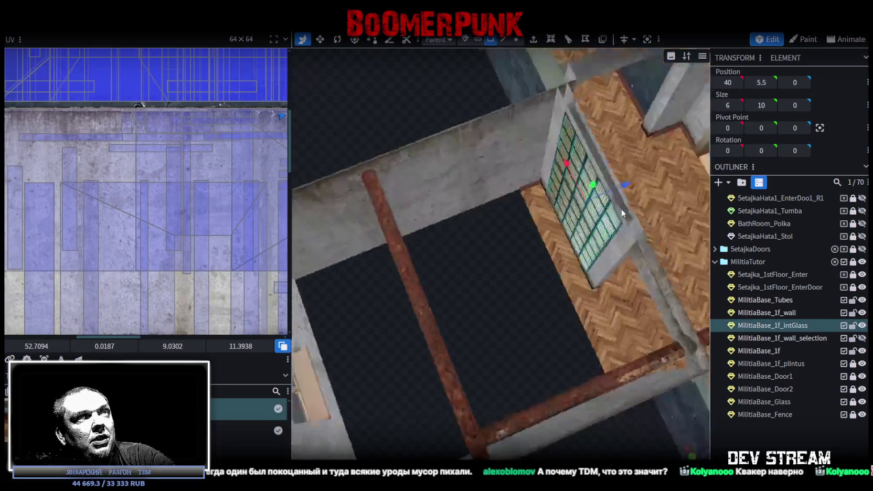
drag(467, 243, 574, 210)
click(575, 211)
mouse_move(566, 280)
mouse_down()
mouse_move(424, 245)
mouse_move(370, 80)
mouse_up()
click(320, 39)
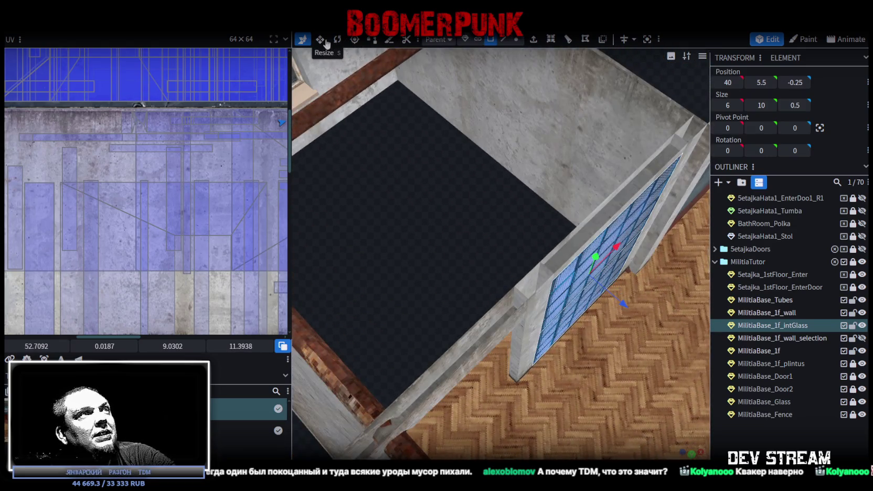
mouse_move(352, 207)
mouse_down()
mouse_move(517, 331)
mouse_move(495, 358)
mouse_move(474, 355)
mouse_move(401, 213)
mouse_move(482, 255)
mouse_move(465, 251)
mouse_move(416, 348)
mouse_up()
click(417, 348)
mouse_move(340, 355)
mouse_down()
mouse_move(428, 264)
mouse_move(447, 213)
mouse_move(430, 214)
mouse_move(502, 209)
mouse_move(496, 203)
mouse_move(392, 237)
mouse_up()
key(ctrl+s)
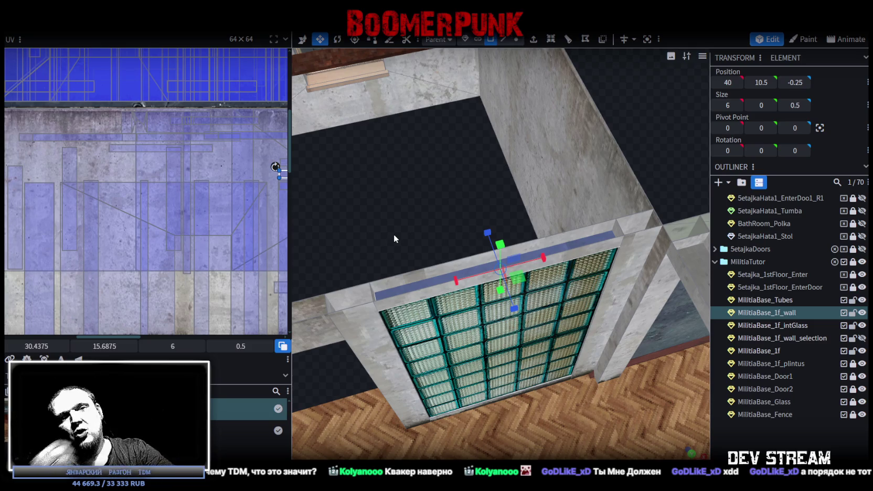
Select cubes along the wall top and zoom out over the room
mouse_move(424, 229)
mouse_down()
mouse_move(442, 219)
mouse_move(407, 227)
mouse_move(431, 229)
mouse_move(414, 230)
mouse_move(422, 224)
mouse_up()
scroll(421, 224, up, 3)
click(419, 297)
click(418, 303)
mouse_move(419, 302)
mouse_down()
mouse_move(419, 223)
mouse_move(445, 232)
mouse_move(451, 250)
mouse_move(441, 313)
mouse_move(346, 304)
mouse_move(325, 316)
mouse_move(454, 319)
mouse_move(499, 258)
mouse_move(489, 157)
mouse_move(440, 231)
mouse_up()
scroll(432, 216, down, 3)
click(414, 244)
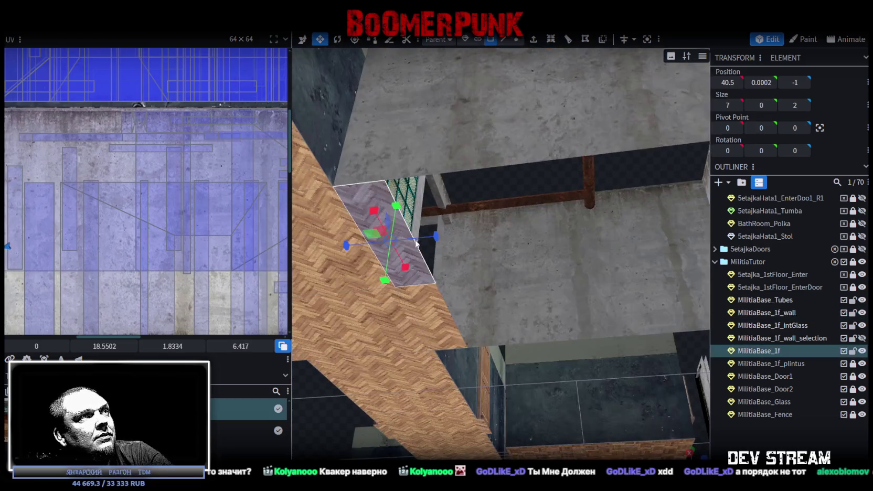
mouse_move(484, 189)
mouse_down()
mouse_move(364, 336)
mouse_move(510, 223)
mouse_move(508, 352)
mouse_move(714, 324)
mouse_move(566, 332)
mouse_move(543, 309)
mouse_move(512, 346)
mouse_move(492, 232)
mouse_move(445, 249)
mouse_move(442, 316)
mouse_move(499, 388)
mouse_move(441, 316)
mouse_move(506, 73)
mouse_up()
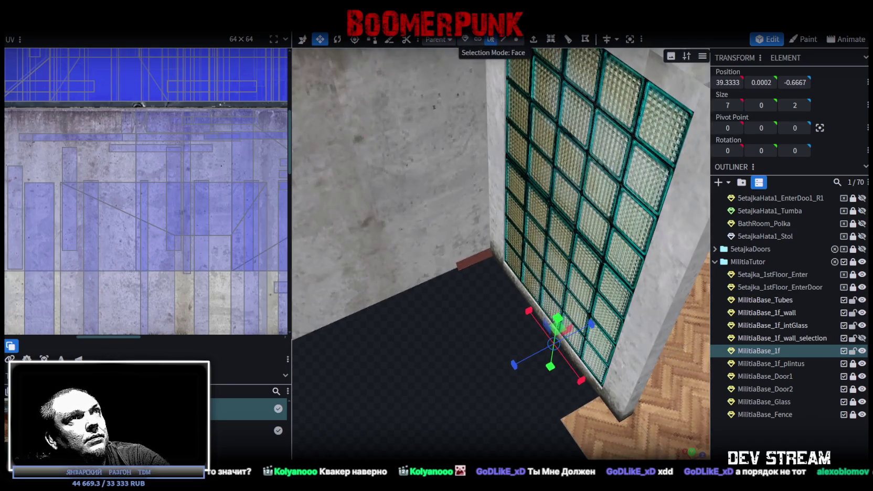
mouse_move(460, 350)
mouse_down()
mouse_move(377, 322)
mouse_move(377, 354)
mouse_move(305, 357)
mouse_move(413, 376)
mouse_move(365, 374)
mouse_move(353, 379)
mouse_move(359, 387)
mouse_move(445, 394)
mouse_move(466, 299)
mouse_move(352, 268)
mouse_move(326, 283)
mouse_move(437, 311)
mouse_move(509, 281)
mouse_move(597, 265)
mouse_up()
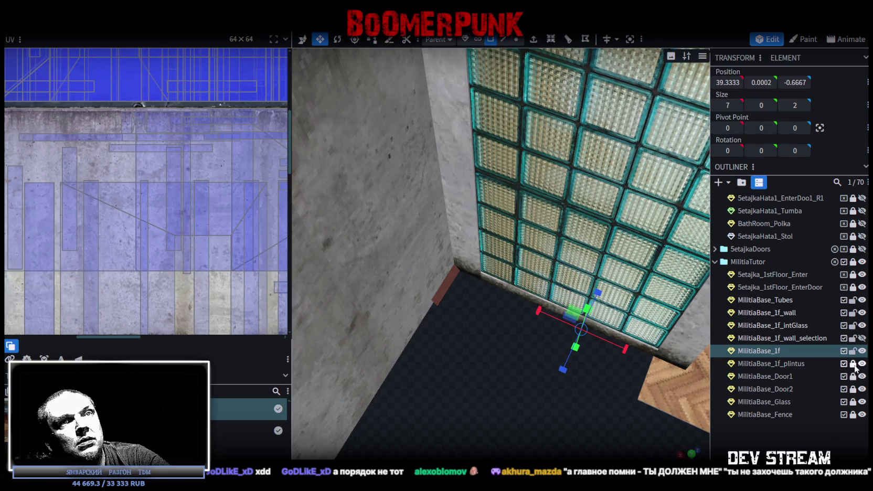
click(856, 363)
Orbit and zoom around the glass-block wall for a close look in Blockbench
drag(470, 362, 525, 362)
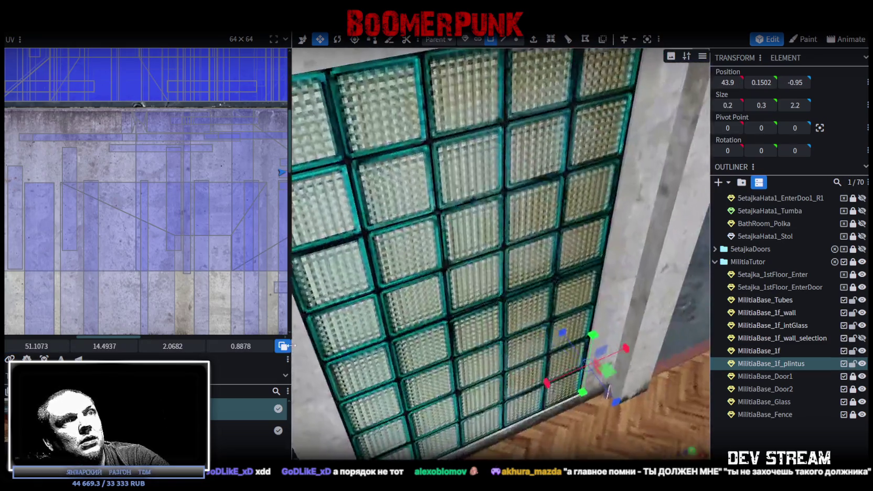
mouse_move(296, 343)
mouse_down()
mouse_move(308, 326)
mouse_move(294, 291)
mouse_move(434, 281)
mouse_up()
scroll(377, 289, up, 3)
scroll(377, 289, up, 3)
mouse_move(377, 290)
mouse_down()
mouse_move(341, 251)
mouse_move(379, 282)
mouse_move(340, 327)
mouse_move(316, 326)
mouse_move(575, 311)
mouse_move(547, 313)
mouse_up()
scroll(338, 258, down, 3)
scroll(359, 274, down, 3)
scroll(322, 314, up, 3)
scroll(322, 312, down, 3)
mouse_move(504, 377)
mouse_down()
mouse_move(508, 353)
mouse_move(693, 362)
mouse_move(832, 341)
mouse_move(805, 339)
mouse_up()
scroll(508, 353, up, 3)
scroll(507, 360, up, 3)
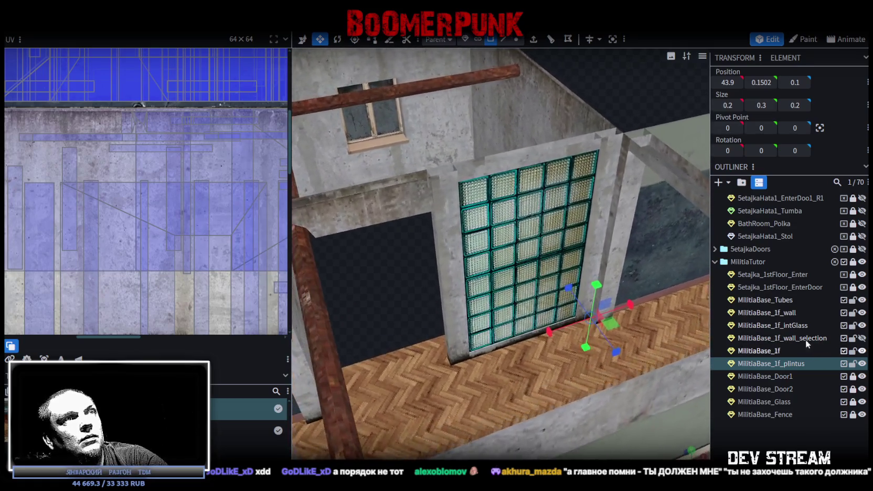
scroll(446, 329, down, 5)
Save the project and export it as FBX, overwriting Build0Tutor.fbx
key(ctrl+s)
click(80, 25)
mouse_move(94, 208)
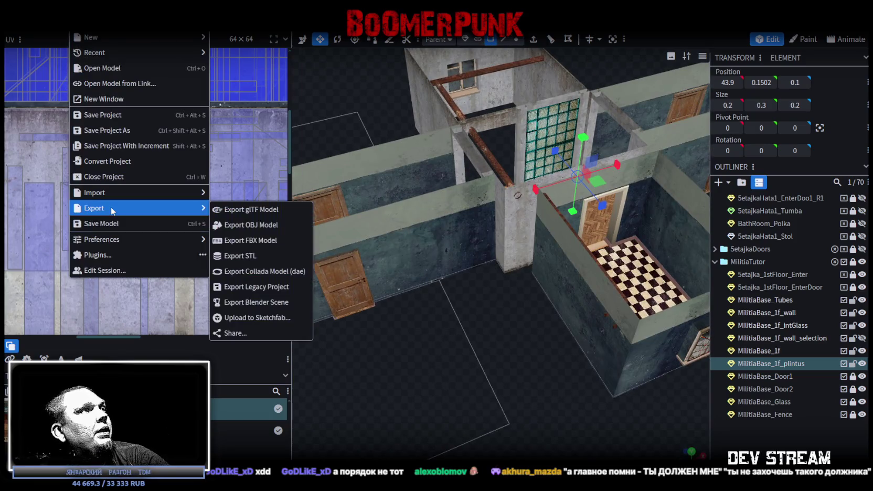
click(255, 241)
click(457, 149)
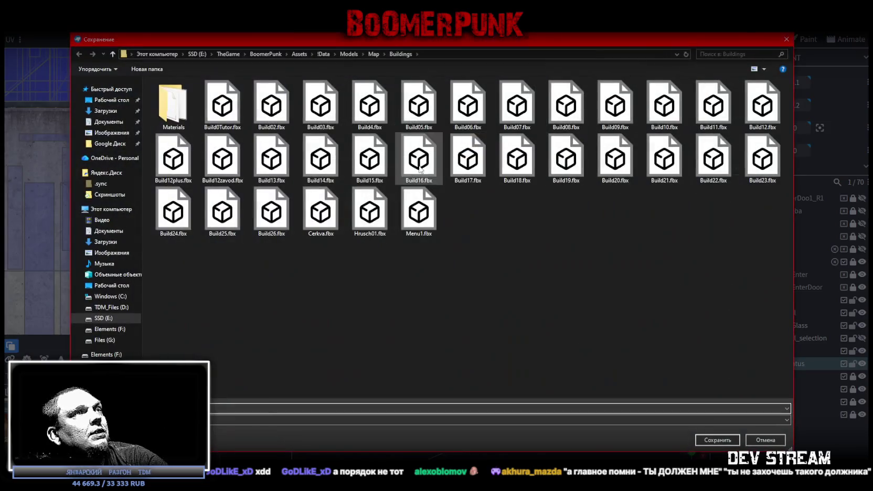
double_click(211, 114)
click(455, 250)
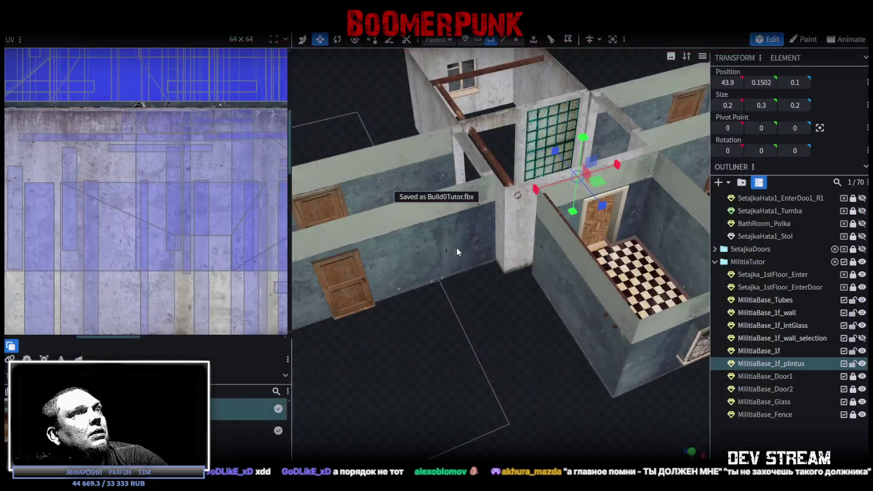
In Unity, select MilitiaBase_Glass and open its Build22glass material settings
key(alt+Tab)
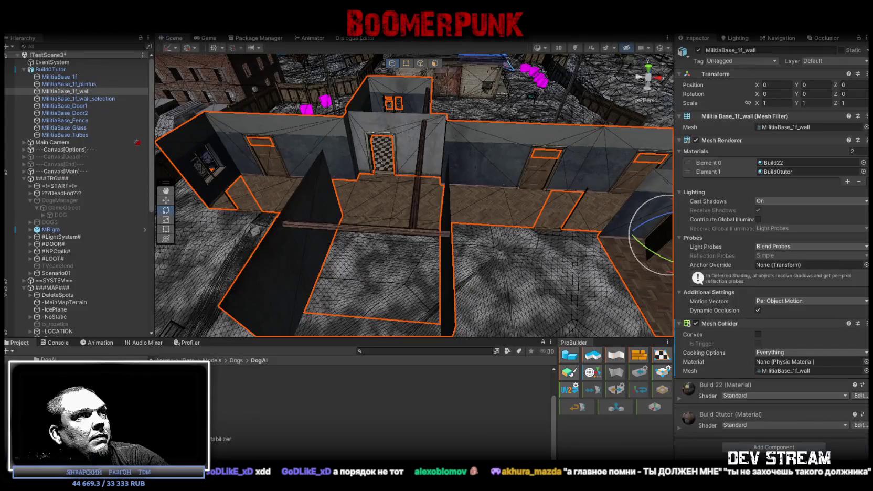
alt+drag(517, 194, 418, 123)
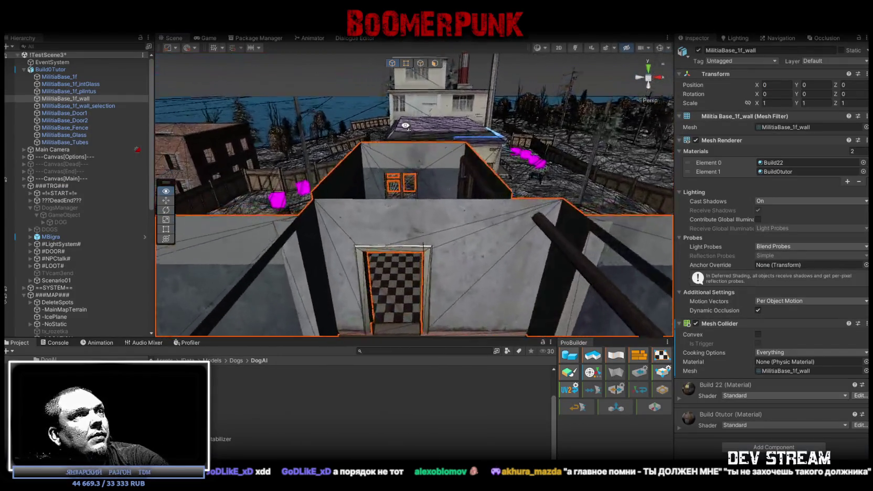
scroll(418, 122, up, 10)
click(411, 173)
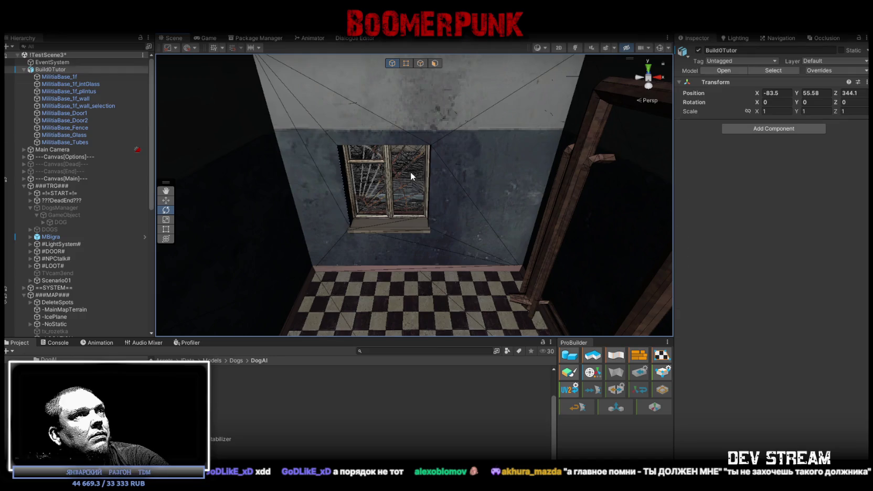
click(410, 172)
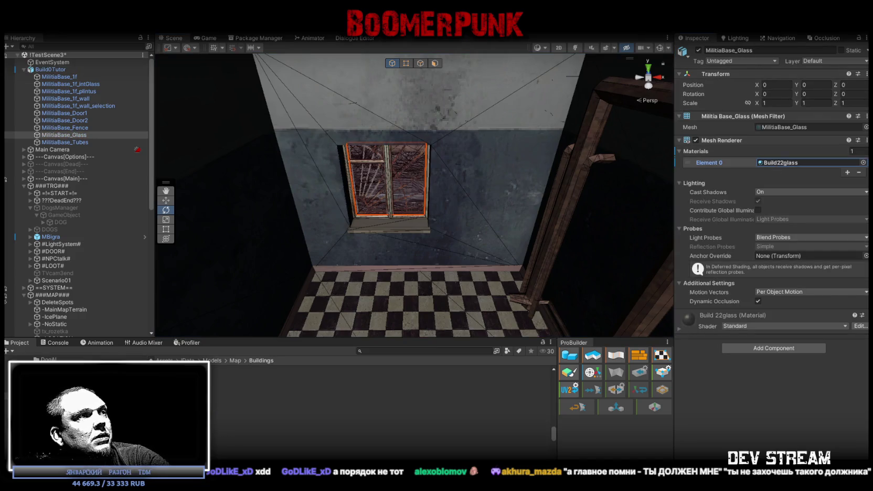
double_click(781, 162)
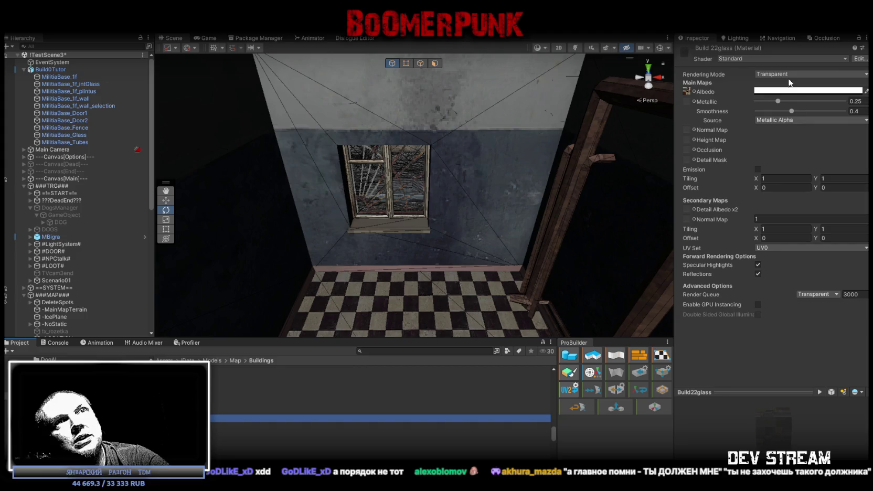
Fly in close to the rooms and raise the glass material's albedo alpha toward opaque
scroll(479, 196, down, 10)
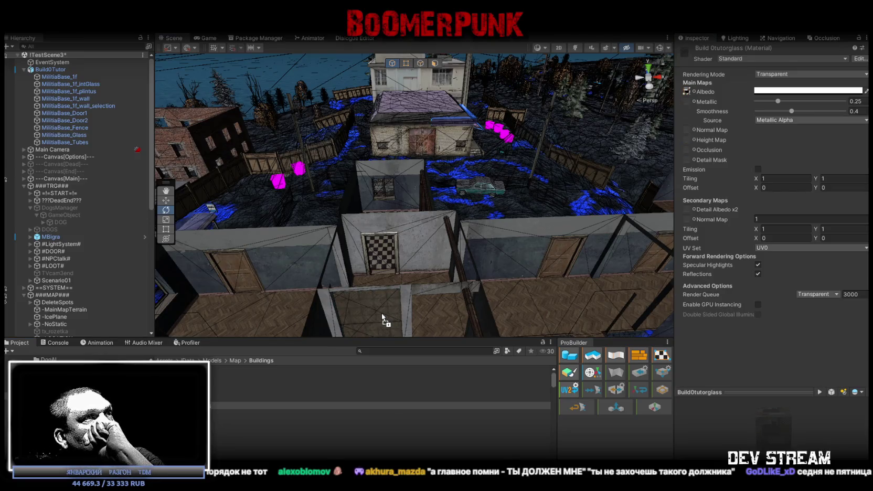
right_drag(382, 317, 576, 186)
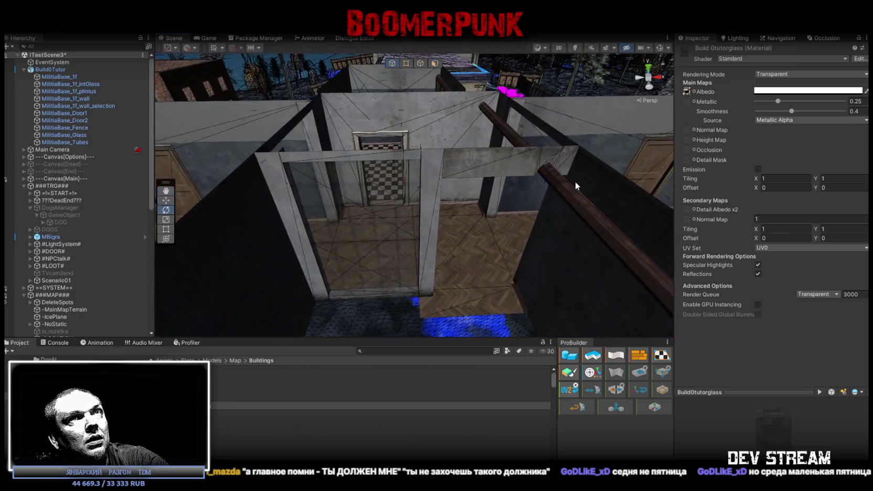
click(786, 92)
drag(792, 272, 842, 269)
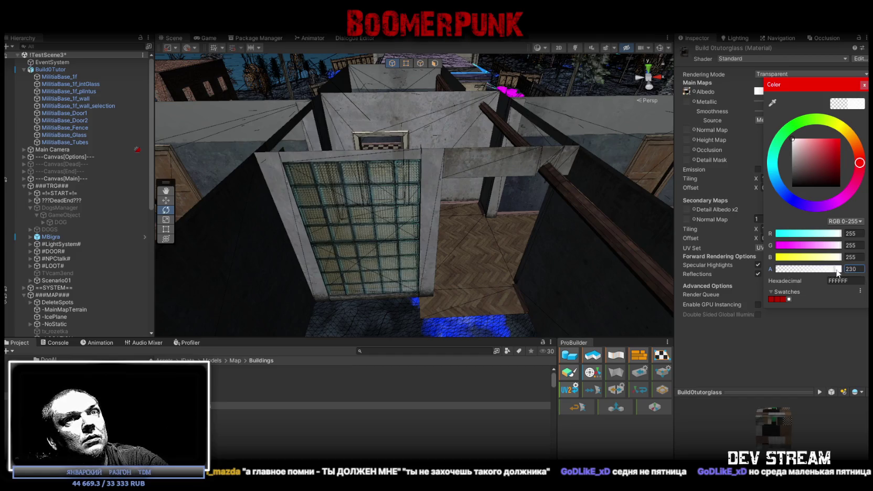
Lower the glass albedo alpha slightly and orbit to view the glass wall
mouse_move(821, 271)
mouse_down()
mouse_move(739, 270)
mouse_move(833, 280)
mouse_move(826, 279)
mouse_up()
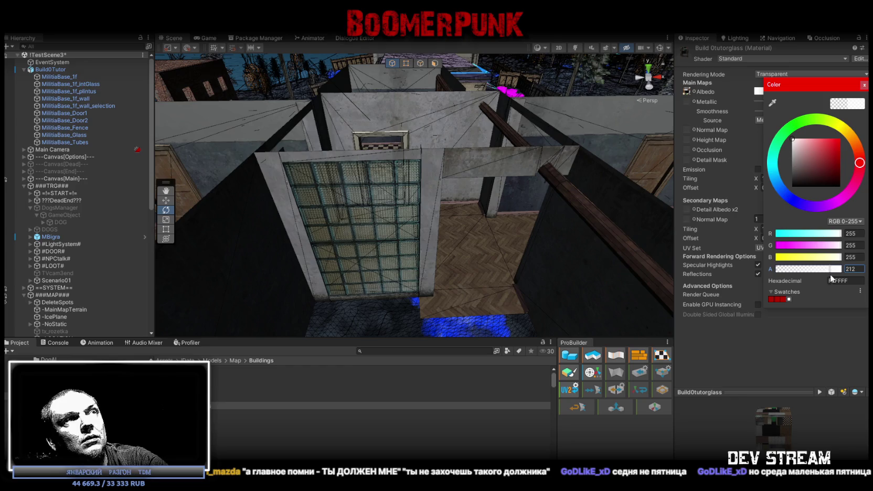
mouse_move(367, 252)
alt+mouse_down()
mouse_move(391, 269)
mouse_move(271, 193)
mouse_move(794, 182)
alt+mouse_up()
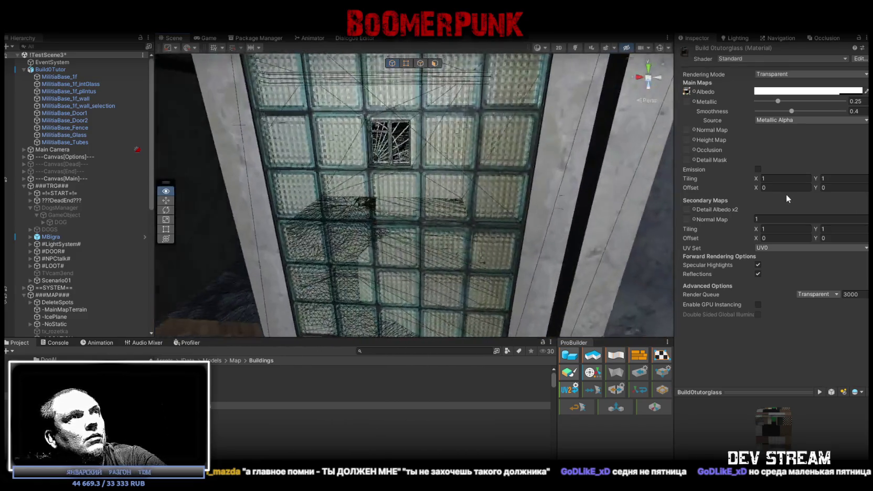
alt+drag(794, 182, 824, 309)
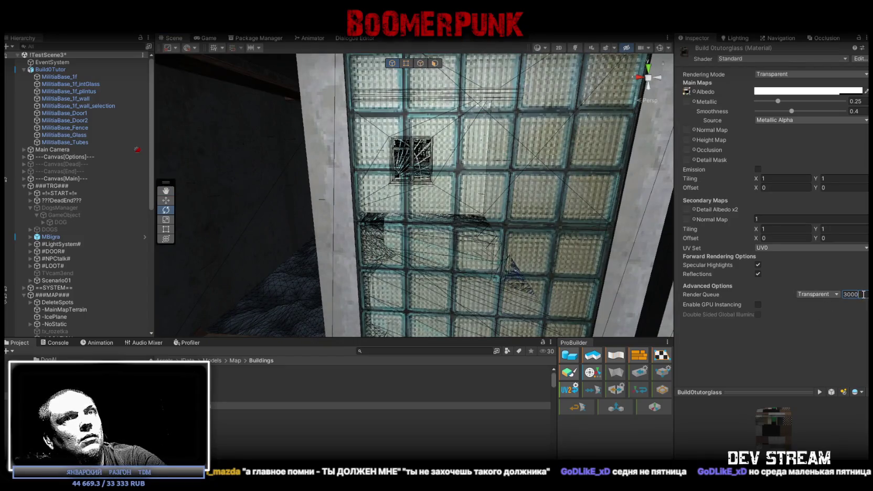
text(3001)
Set the glass material's render queue to 2999 and orbit to check sorting
mouse_move(616, 226)
alt+mouse_down()
mouse_move(458, 195)
mouse_move(820, 278)
alt+mouse_up()
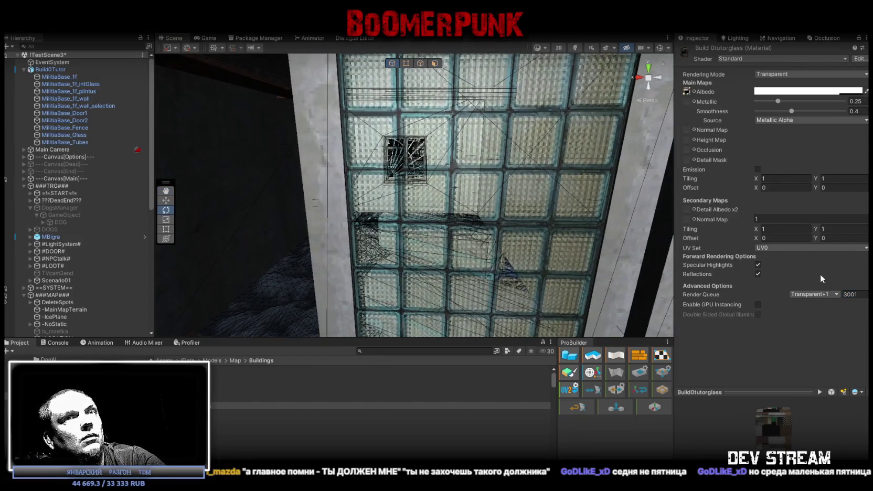
click(863, 294)
text(2999)
mouse_move(577, 220)
alt+mouse_down()
mouse_move(502, 168)
mouse_move(855, 292)
alt+mouse_up()
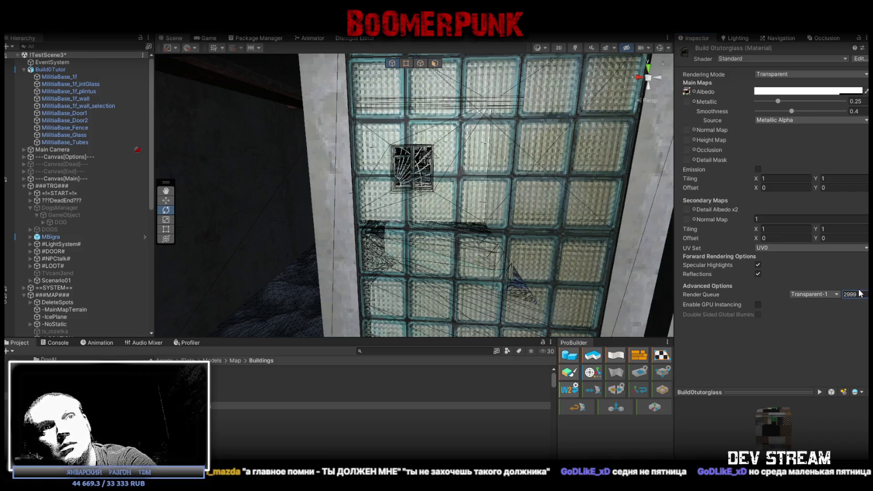
mouse_move(453, 185)
alt+mouse_down()
mouse_move(417, 182)
mouse_move(379, 148)
mouse_move(565, 225)
mouse_move(533, 142)
alt+mouse_up()
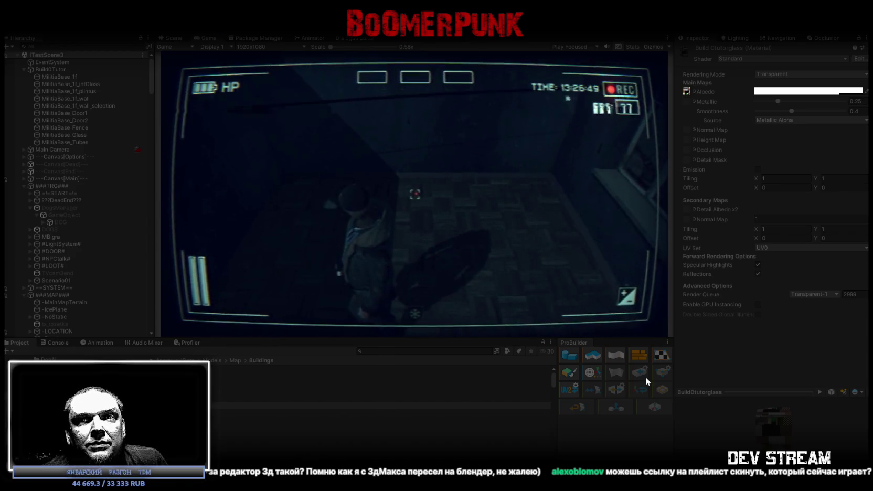
In the maximized Game view, walk the character through the corridor to the glass-block wall
double_click(209, 39)
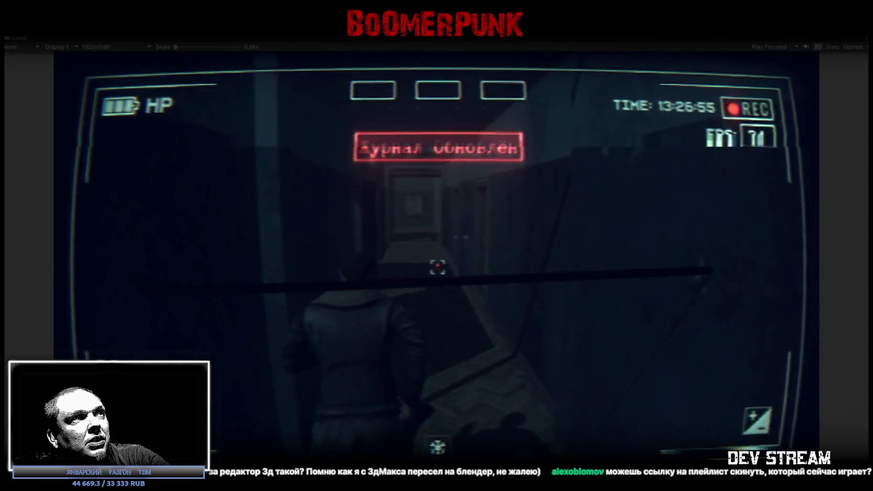
key(w)
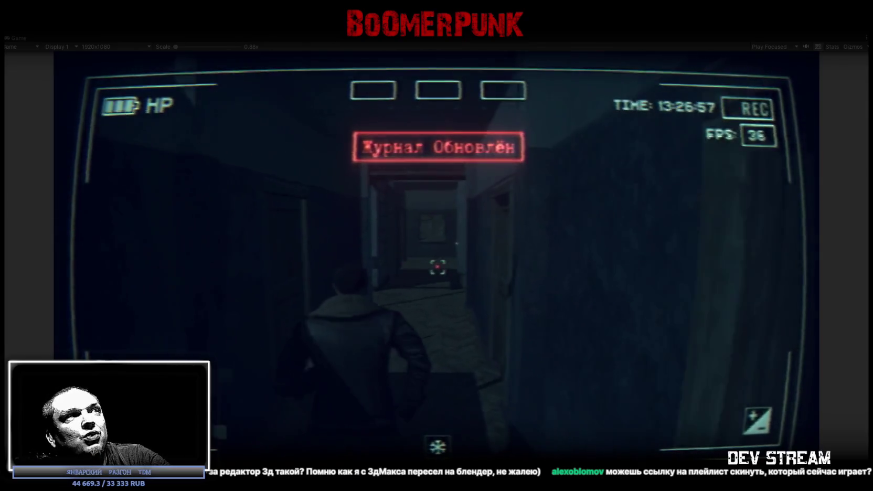
key(w)
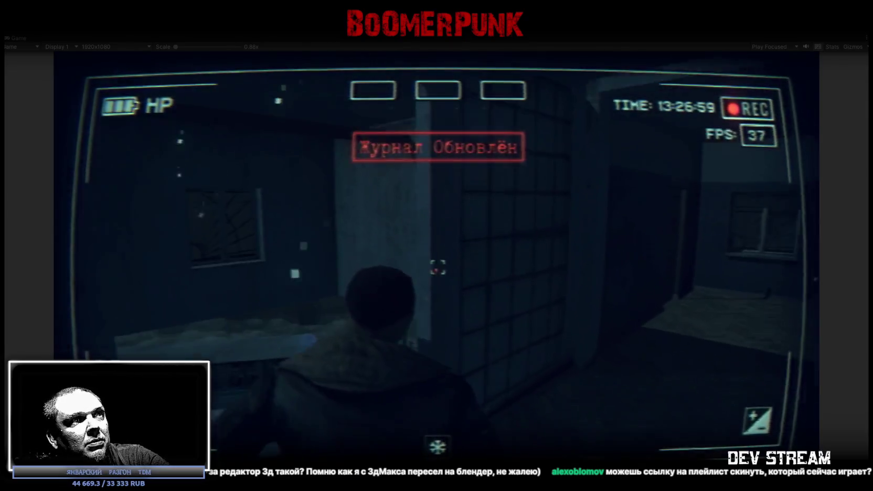
key(w)
key(w)
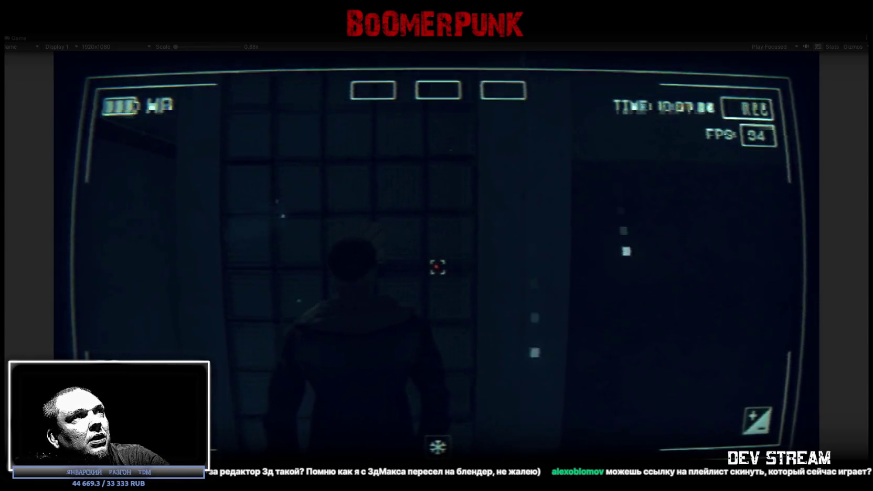
key(w)
key(w)
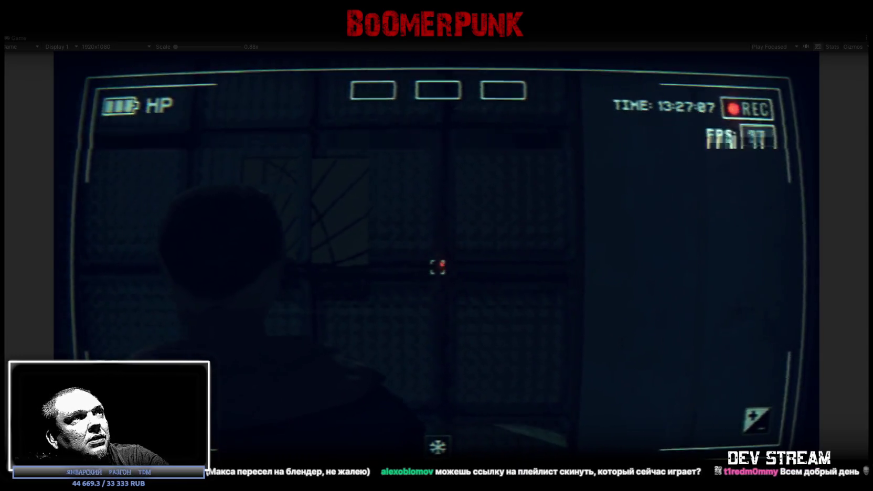
key(w)
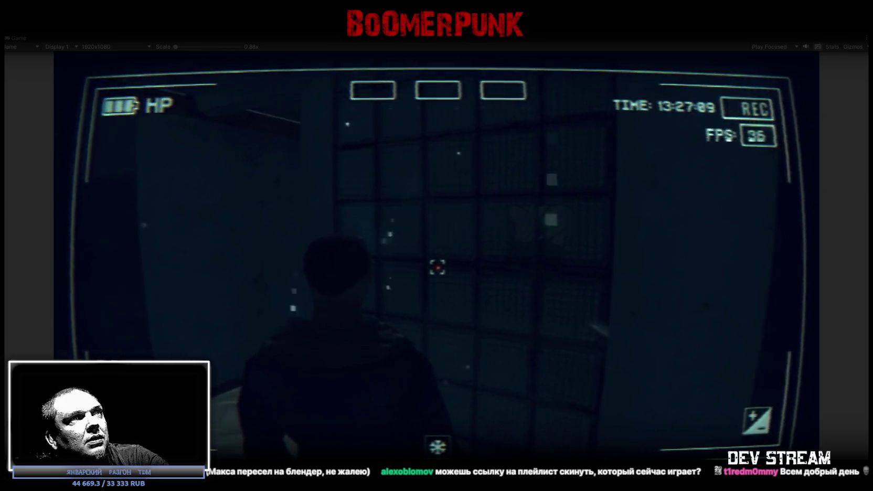
Switch the glass material's Rendering Mode to Fade and test it again in the maximized game
double_click(21, 36)
click(790, 73)
click(782, 105)
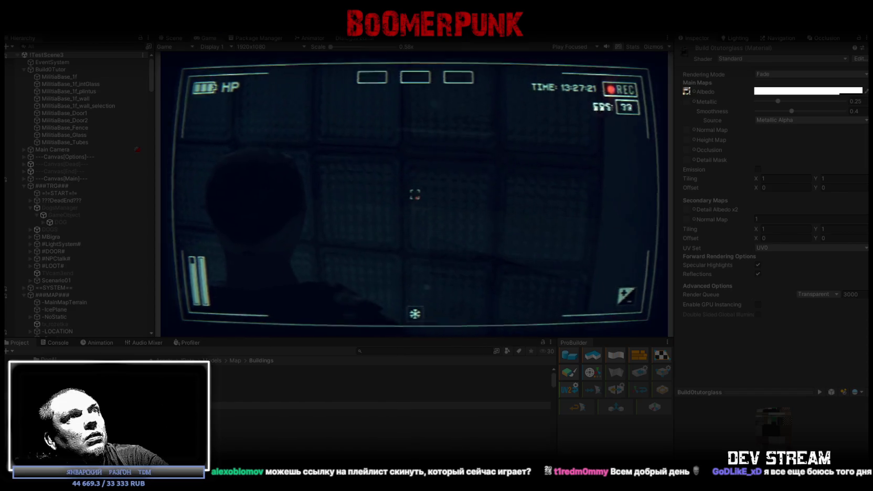
double_click(206, 37)
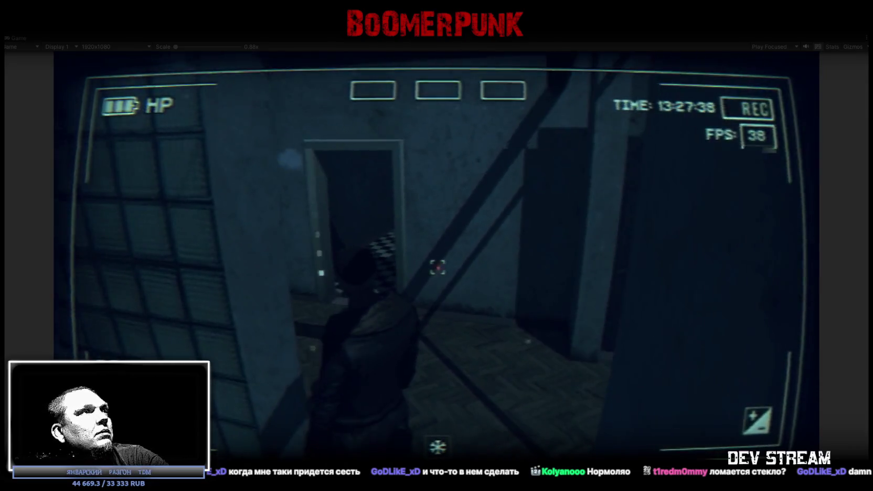
key(Escape)
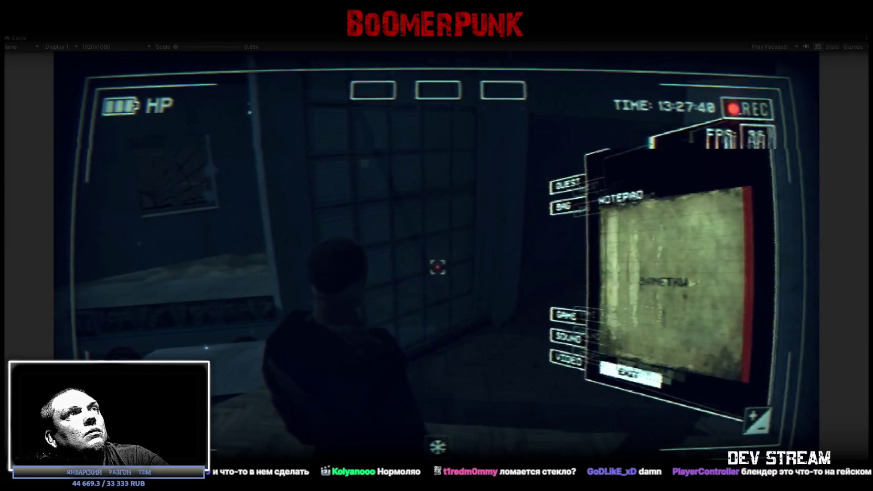
key(Escape)
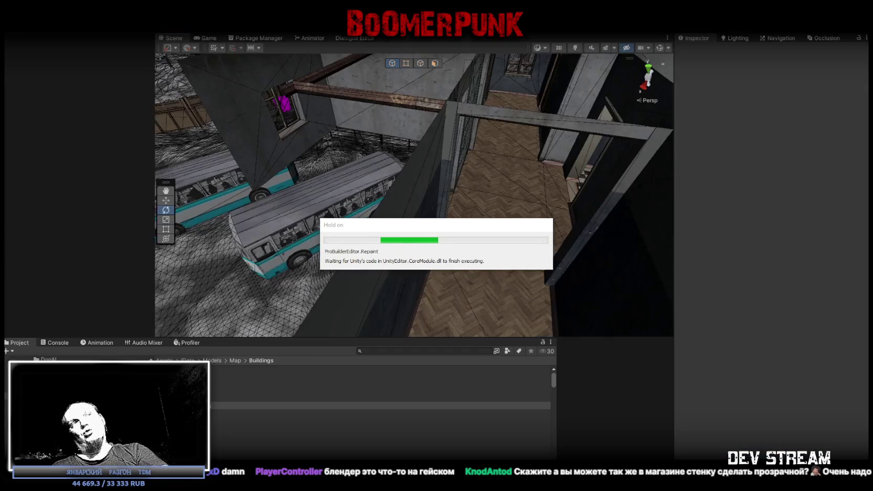
Check the Console, then fly the scene view to select the interior glass wall object
click(55, 344)
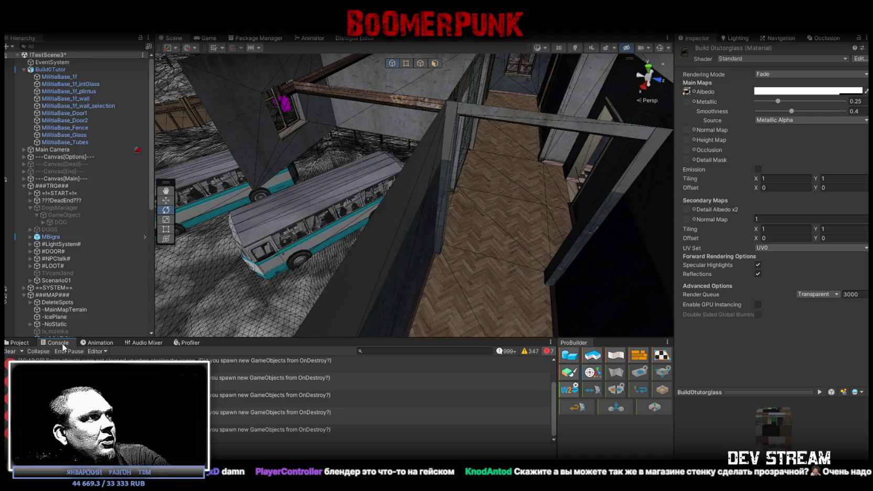
click(18, 343)
mouse_move(356, 220)
right_down()
mouse_move(361, 149)
mouse_move(349, 140)
right_up()
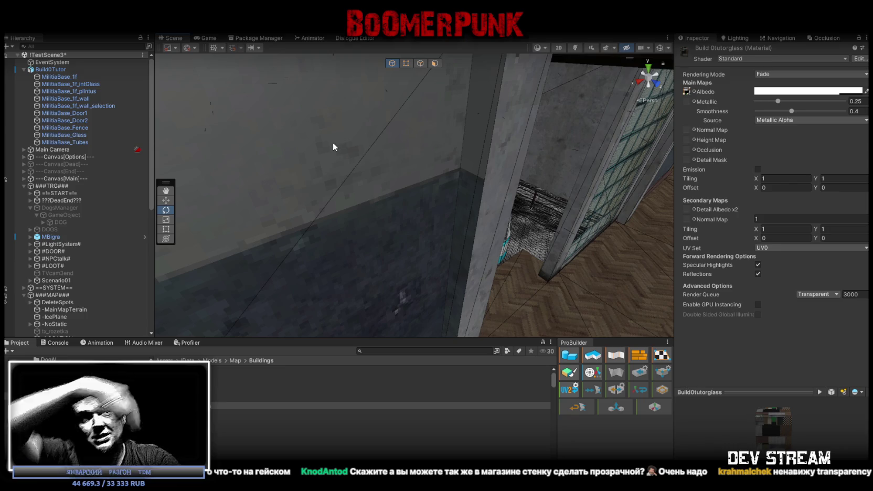
right_drag(405, 187, 397, 154)
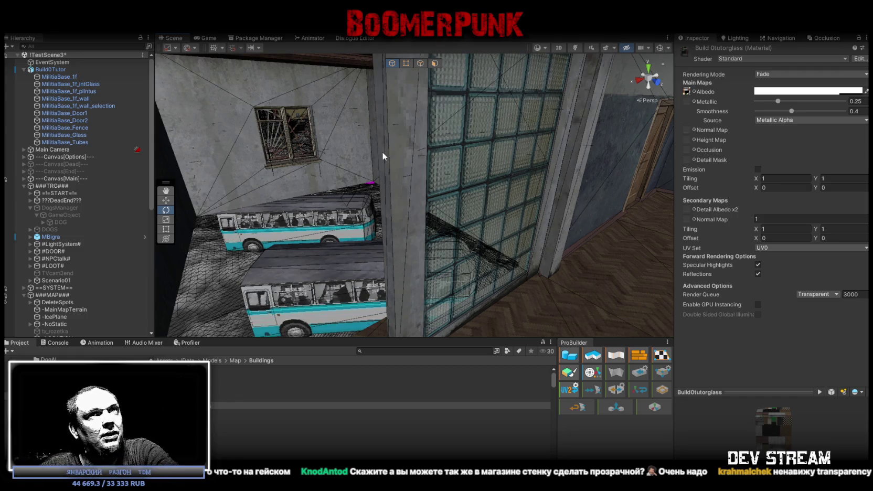
click(527, 153)
mouse_move(526, 152)
right_down()
mouse_move(480, 151)
mouse_move(499, 151)
mouse_move(495, 142)
right_up()
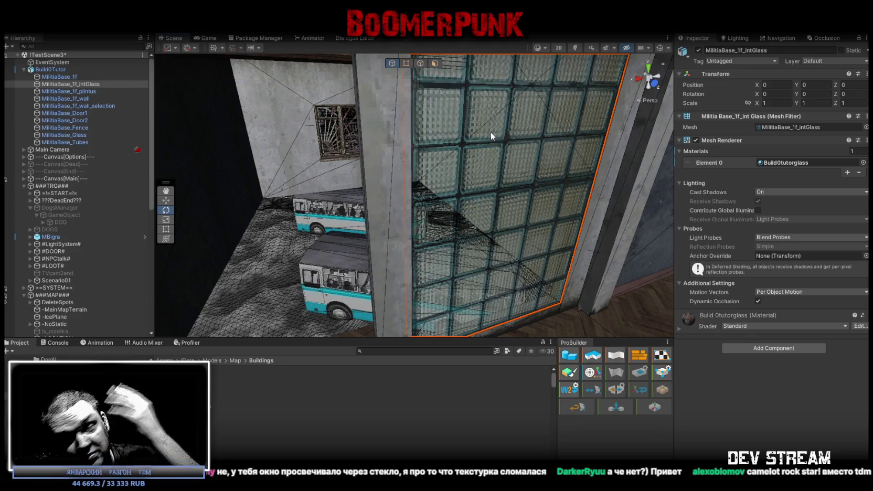
mouse_move(500, 177)
right_down()
mouse_move(443, 146)
mouse_move(333, 129)
right_up()
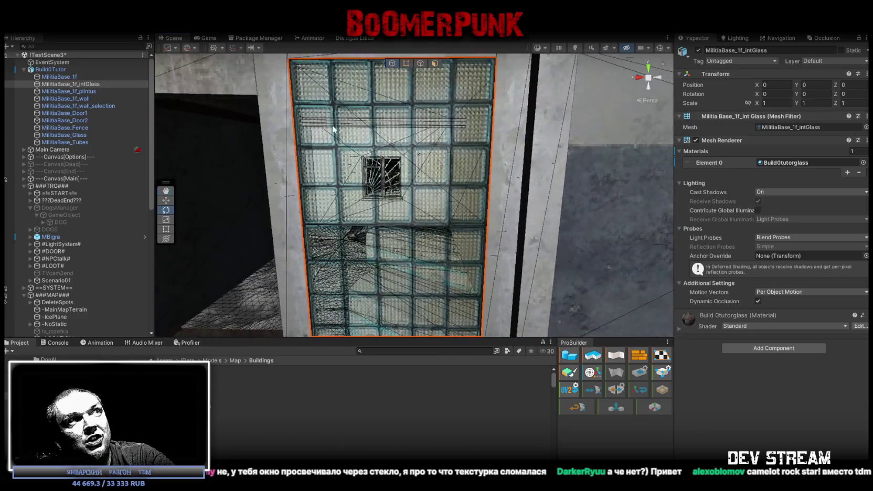
scroll(421, 297, down, 5)
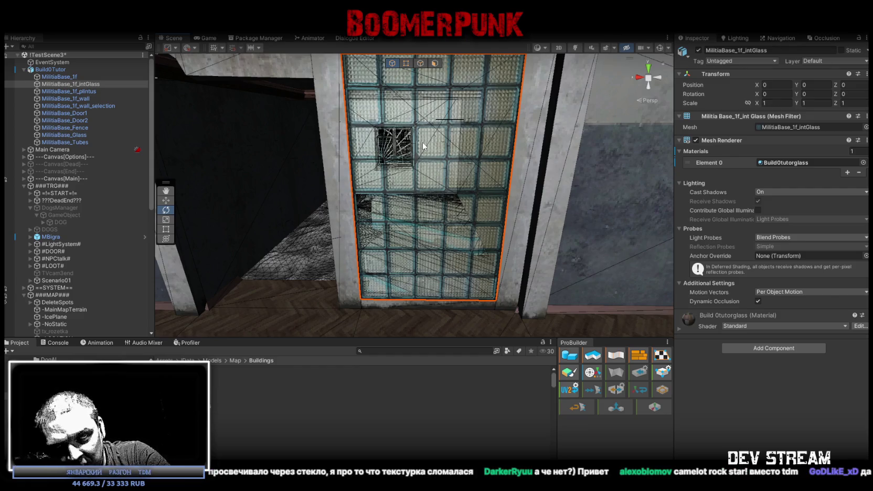
Fly through the doorway and corridors to inspect the area around the glass wall
mouse_move(422, 142)
right_down()
mouse_move(281, 180)
mouse_move(400, 193)
right_up()
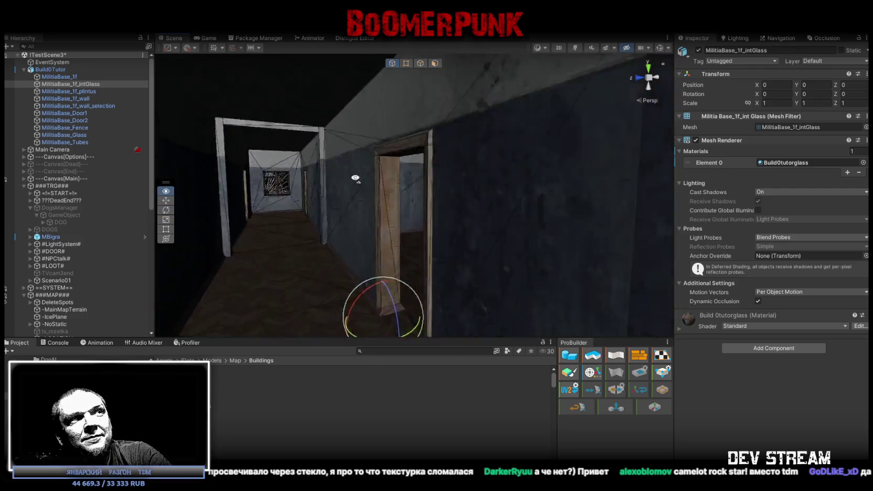
right_drag(400, 187, 469, 196)
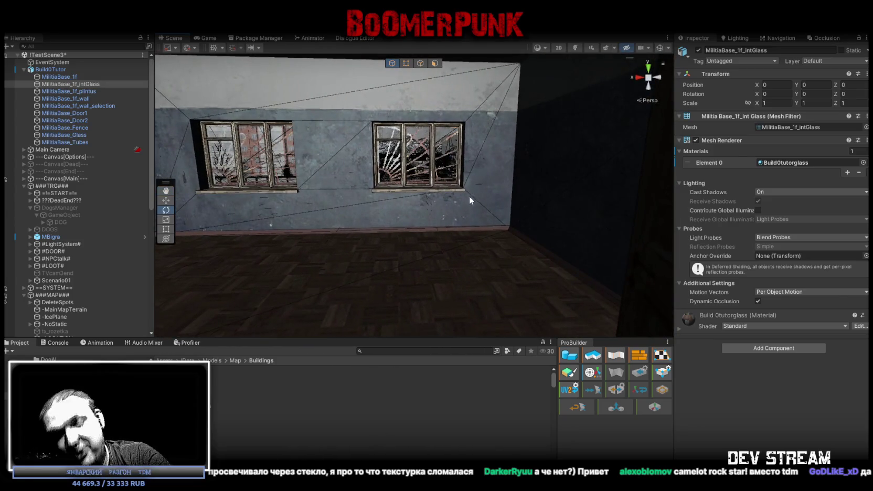
mouse_move(406, 195)
right_down()
mouse_move(587, 177)
mouse_move(552, 193)
mouse_move(318, 232)
right_up()
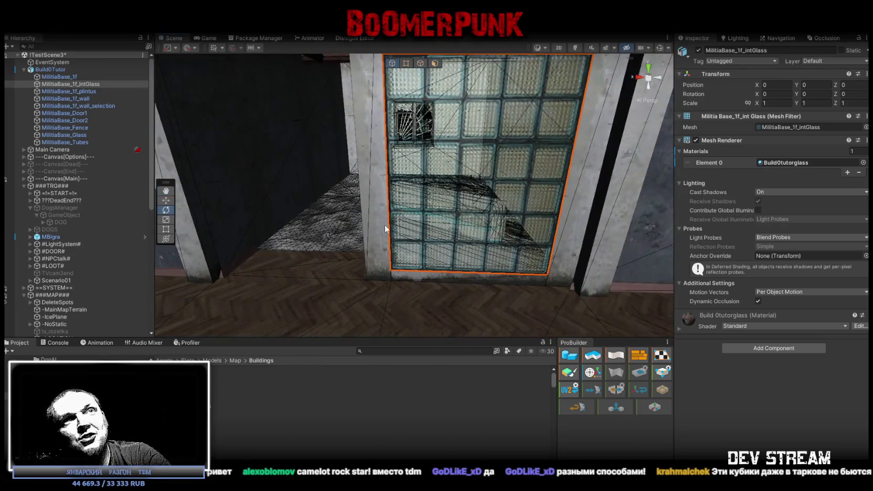
right_drag(319, 231, 390, 218)
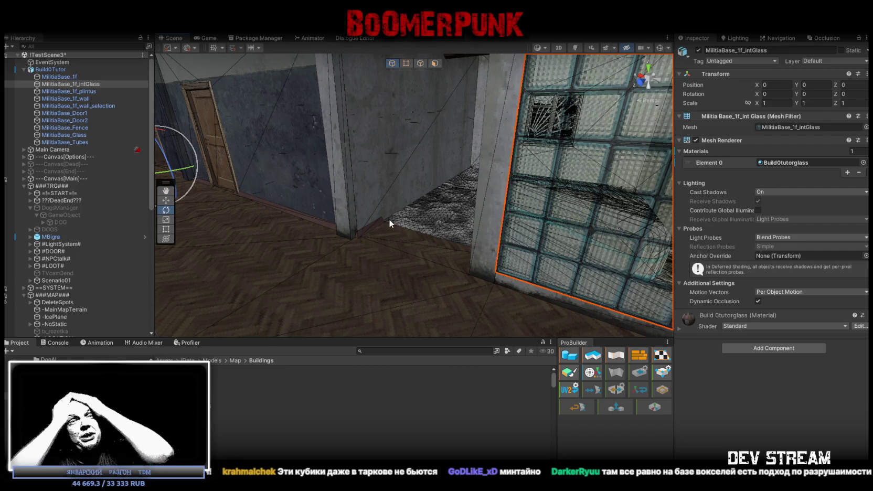
mouse_move(479, 230)
right_down()
mouse_move(337, 184)
mouse_move(445, 268)
mouse_move(453, 265)
right_up()
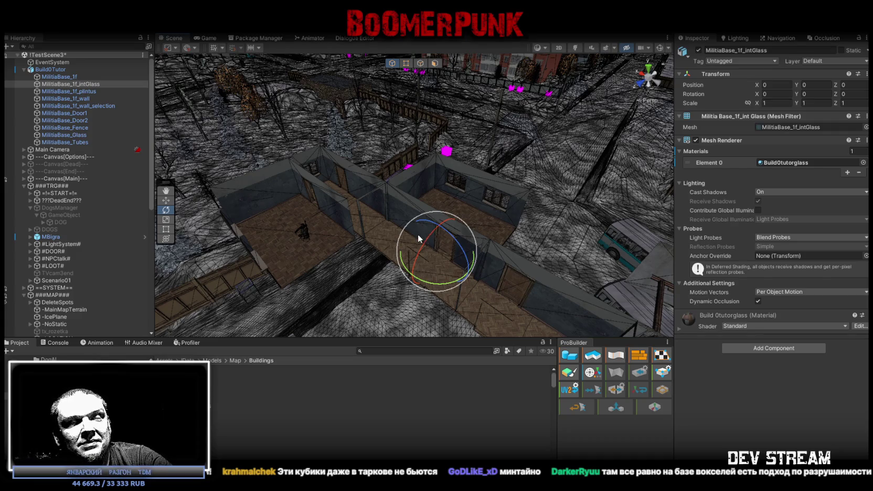
mouse_move(445, 182)
right_down()
mouse_move(639, 109)
mouse_move(619, 136)
right_up()
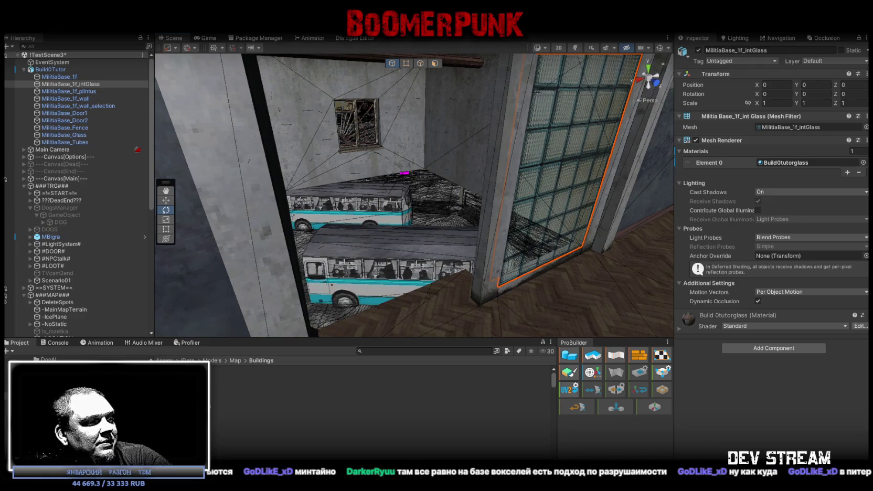
In Blockbench, select the MilitiaBase_1f_intGlass glass panel
key(alt+Tab)
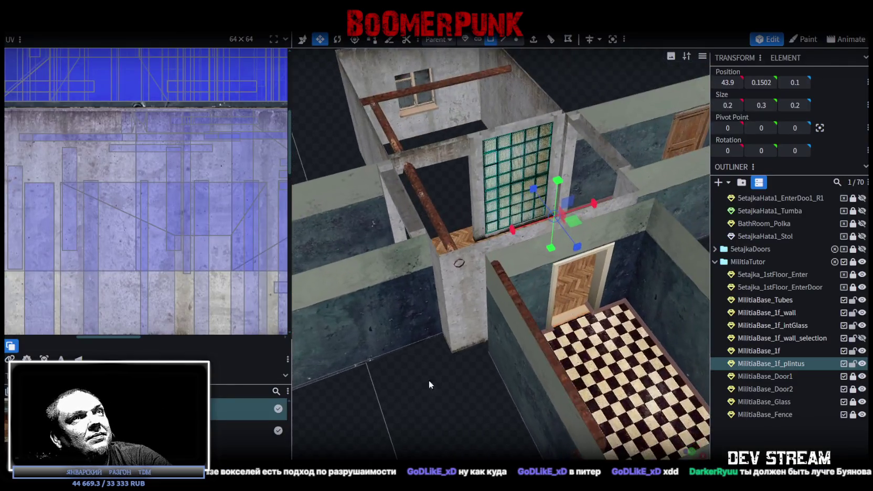
mouse_move(420, 367)
mouse_down()
mouse_move(448, 434)
mouse_move(472, 367)
mouse_up()
click(498, 121)
Hide the MilitiaTutor parts so only the MilitiaBase_1f_intGlass panel is shown
mouse_move(498, 120)
mouse_down()
mouse_move(459, 332)
mouse_move(507, 264)
mouse_up()
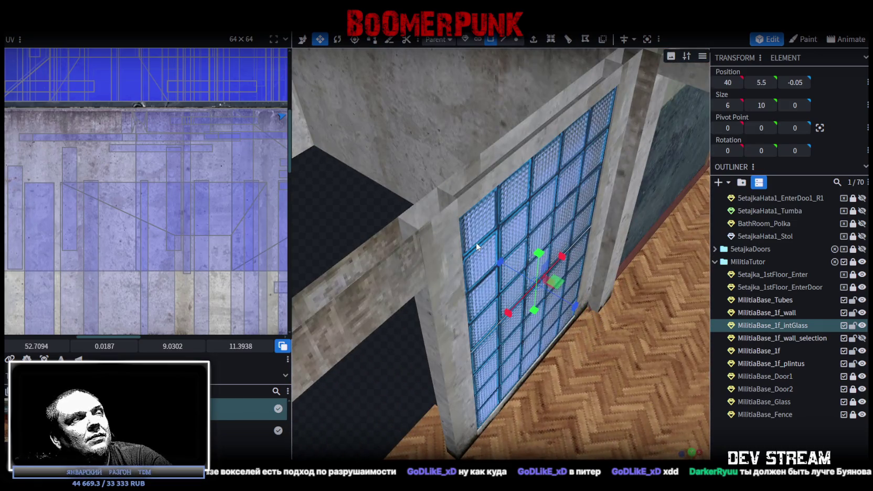
right_click(477, 246)
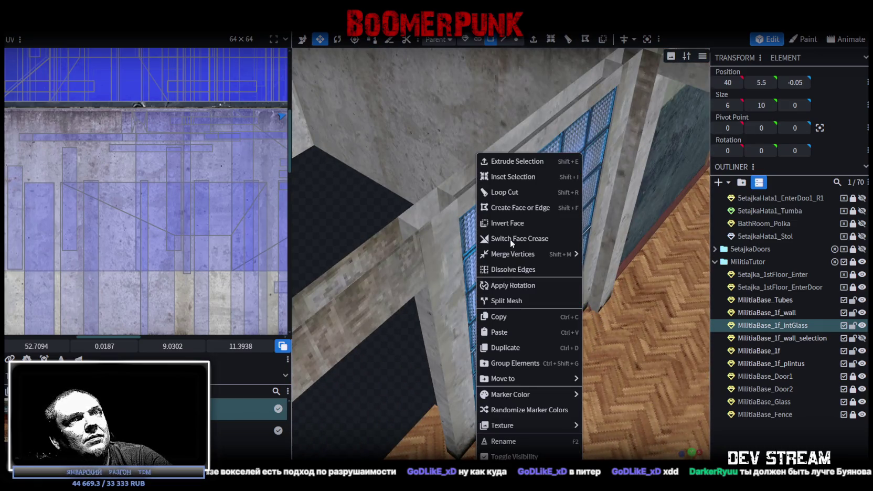
click(862, 261)
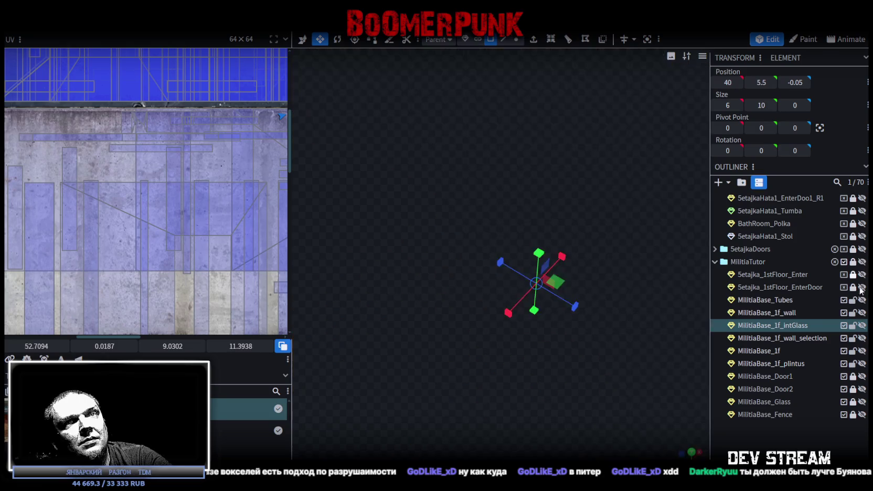
click(862, 326)
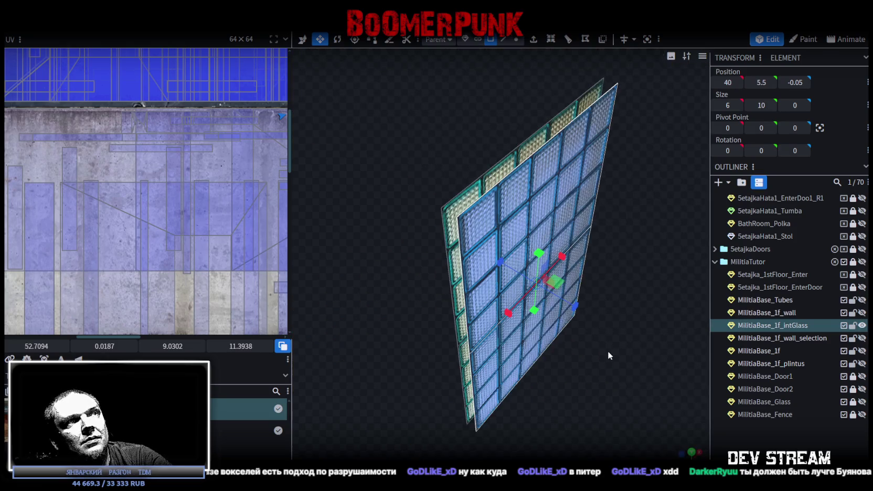
Copy one glass layer's faces, paste them, and offset the copy to Z -0.1
click(528, 325)
right_click(512, 351)
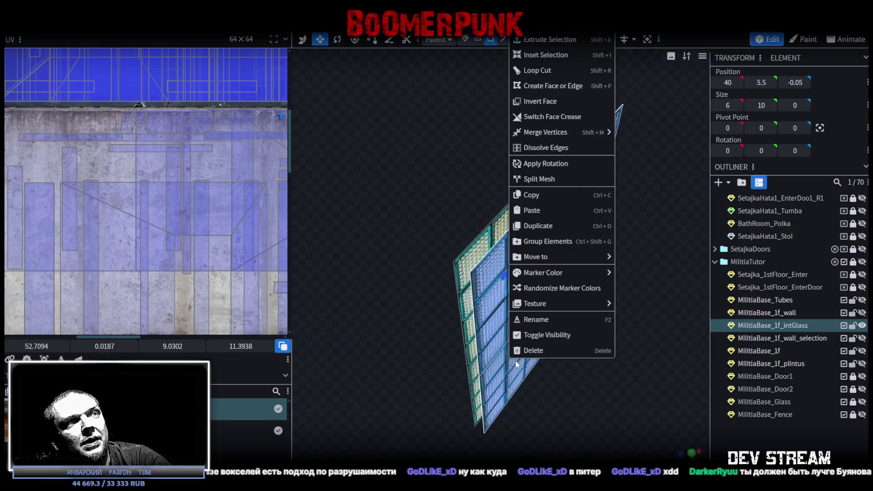
click(551, 199)
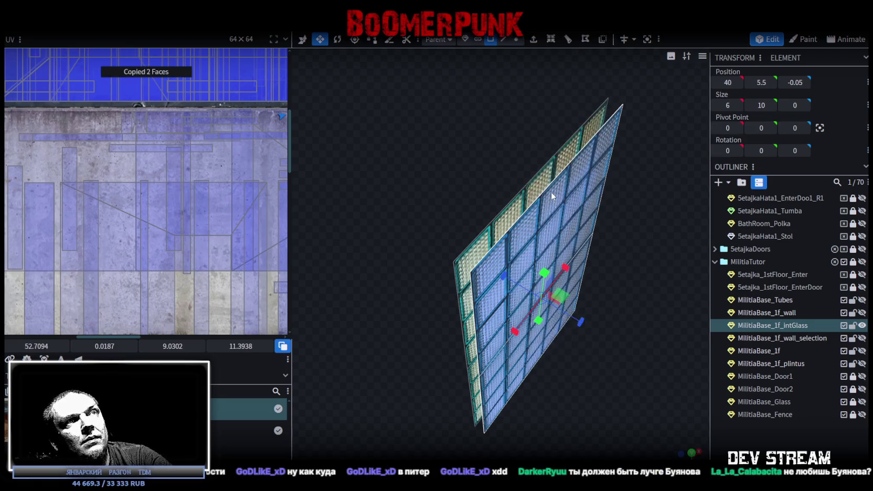
right_click(487, 307)
click(526, 334)
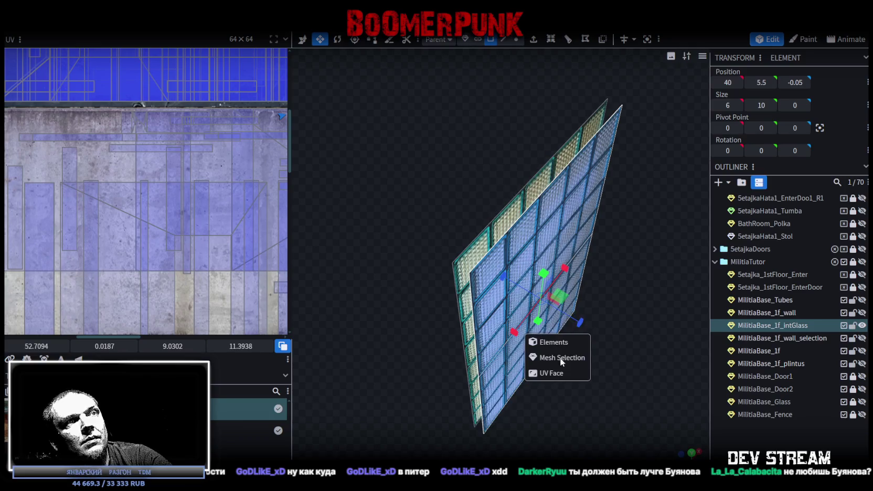
drag(572, 323, 571, 323)
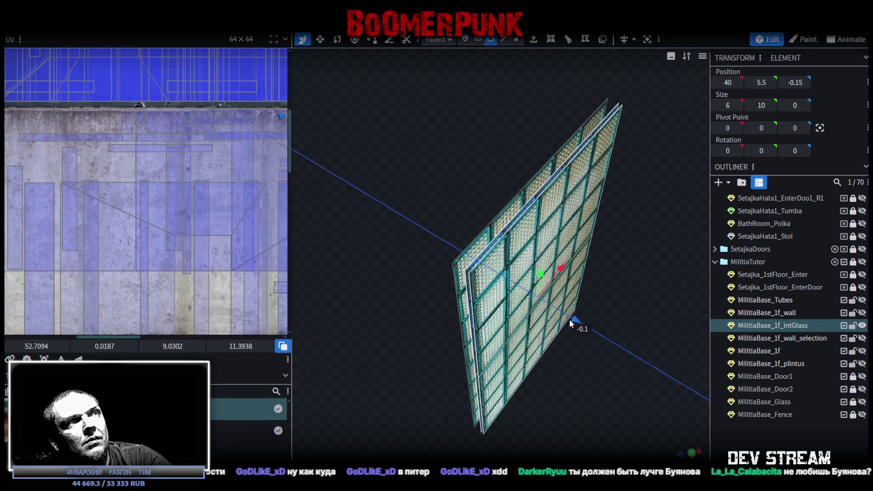
mouse_move(579, 361)
mouse_down()
mouse_move(634, 352)
mouse_move(596, 340)
mouse_up()
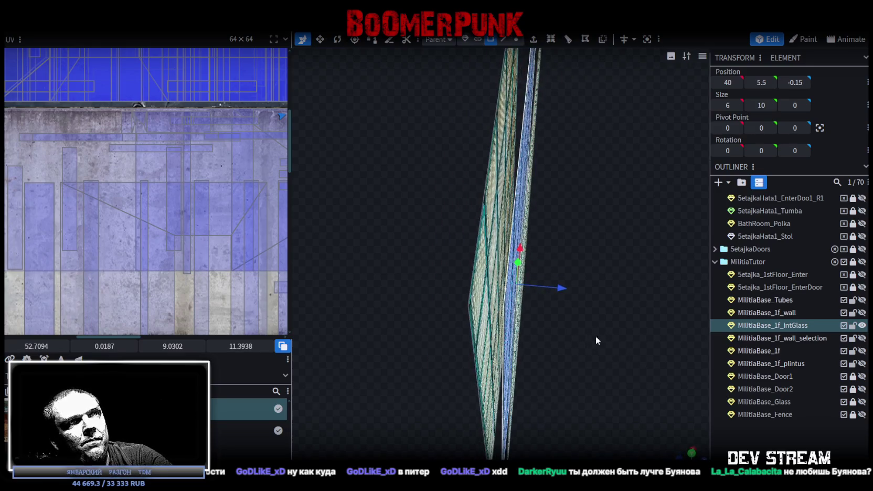
mouse_move(561, 292)
mouse_down()
mouse_move(576, 292)
mouse_move(566, 296)
mouse_up()
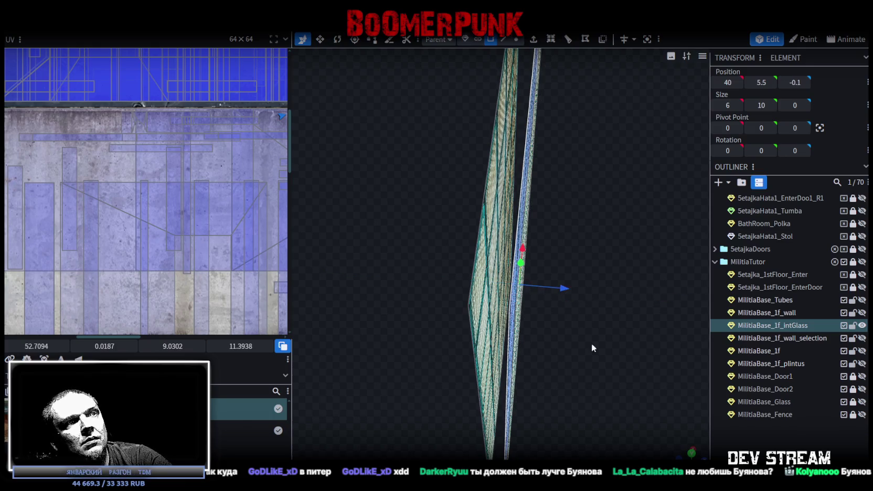
mouse_move(593, 347)
mouse_down()
mouse_move(569, 347)
mouse_move(591, 369)
mouse_move(587, 363)
mouse_up()
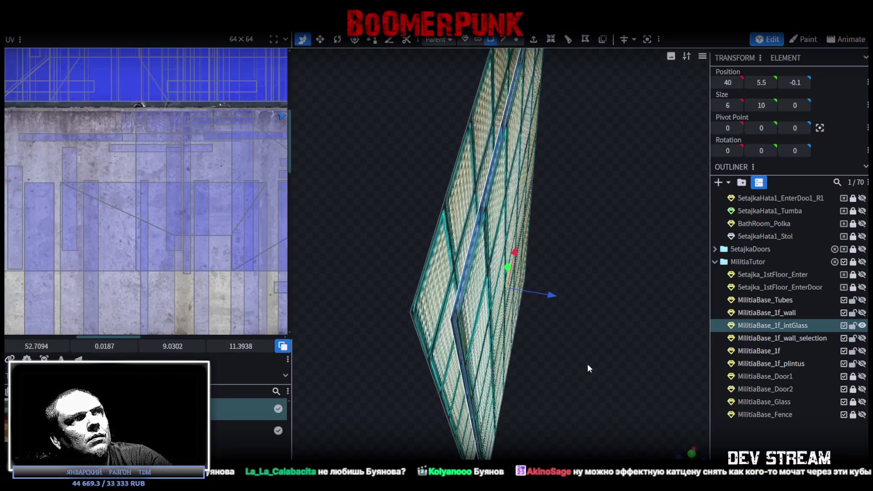
Paste the glass faces again and push the new layer to Z -0.15
right_click(456, 322)
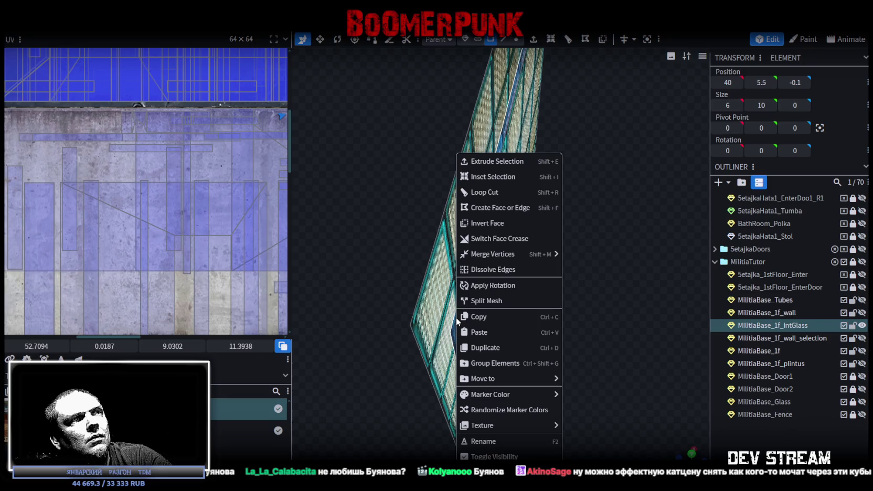
drag(623, 187, 485, 192)
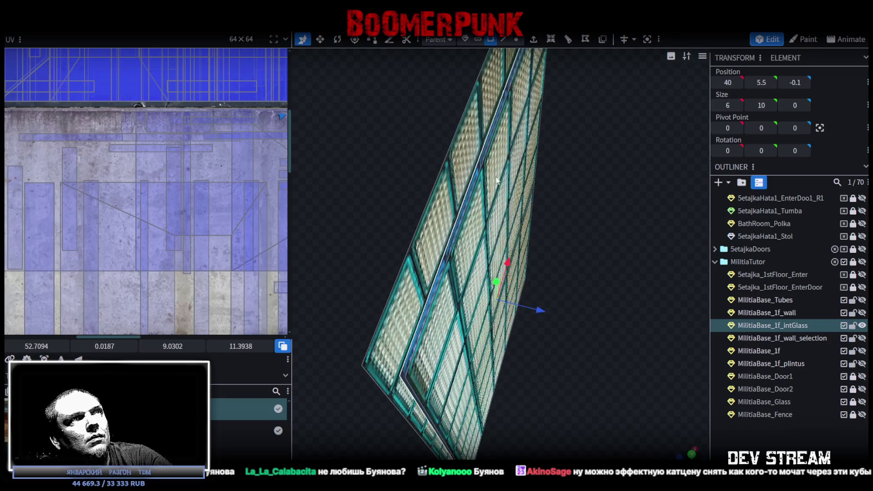
right_click(470, 195)
click(547, 336)
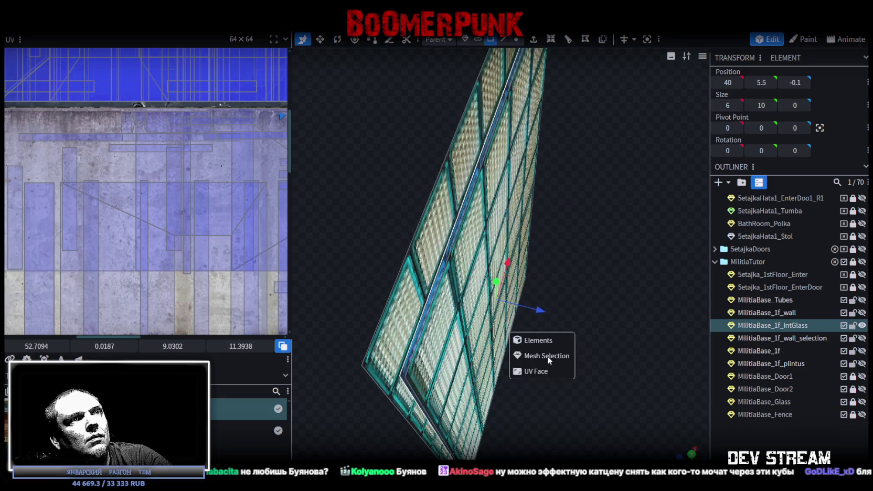
drag(547, 356, 626, 328)
drag(558, 301, 599, 355)
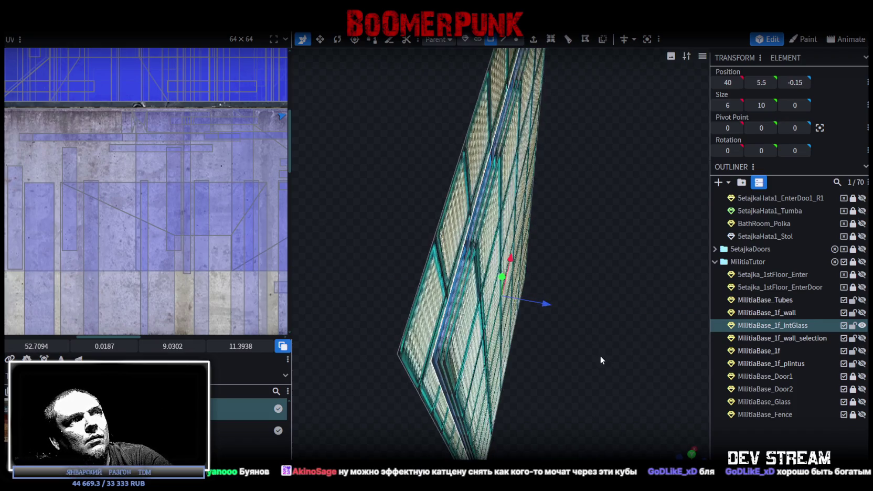
right_click(472, 329)
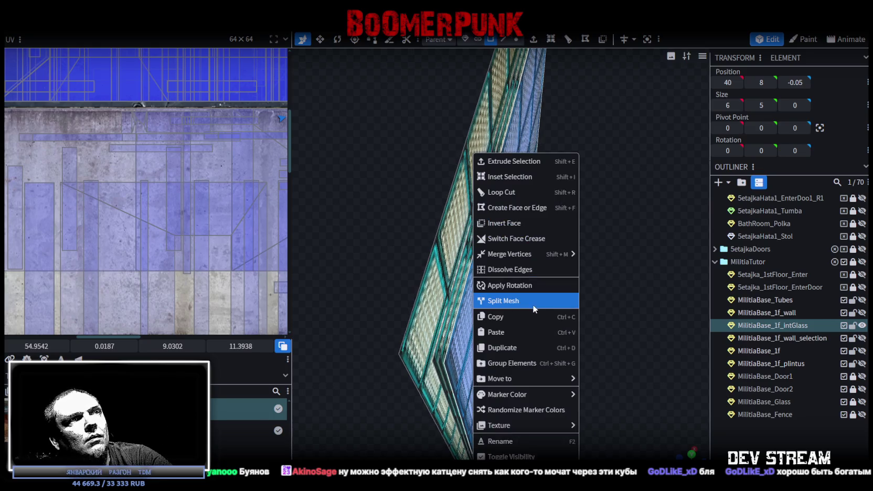
Paste another glass layer and move it back to Z -0.3
click(526, 332)
click(555, 357)
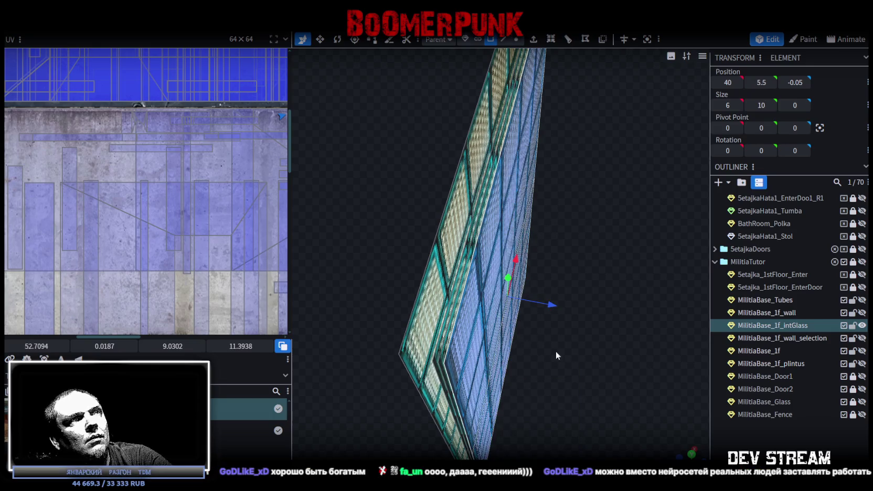
mouse_move(553, 303)
mouse_down()
mouse_move(541, 303)
mouse_move(589, 309)
mouse_move(583, 188)
mouse_move(594, 288)
mouse_move(619, 331)
mouse_move(653, 315)
mouse_move(590, 303)
mouse_move(602, 256)
mouse_up()
Copy the taller glass element's faces and paste a layer pushed back to Z -0.7
click(548, 254)
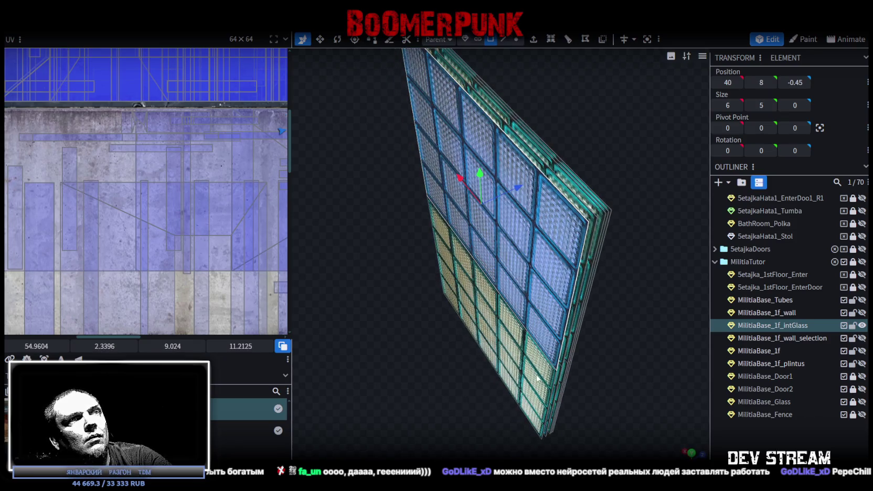
click(530, 386)
mouse_move(638, 315)
mouse_down()
mouse_move(613, 312)
mouse_move(637, 312)
mouse_move(629, 317)
mouse_up()
right_click(507, 304)
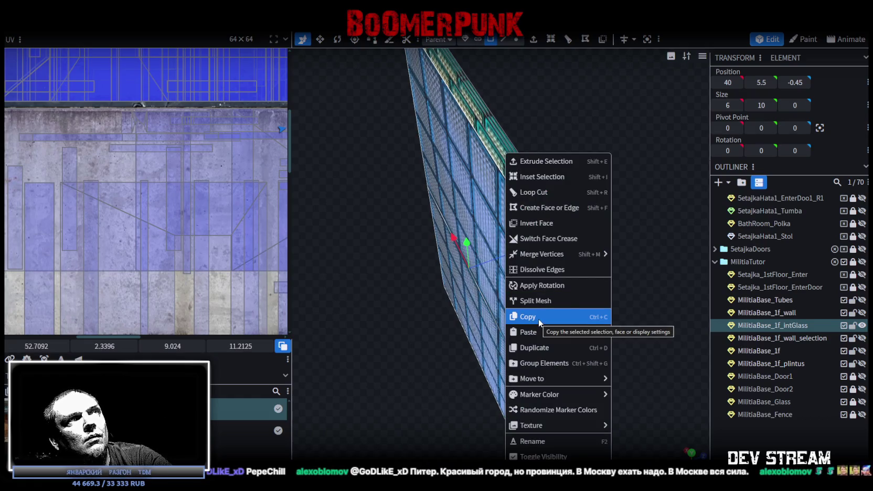
click(538, 319)
right_click(516, 314)
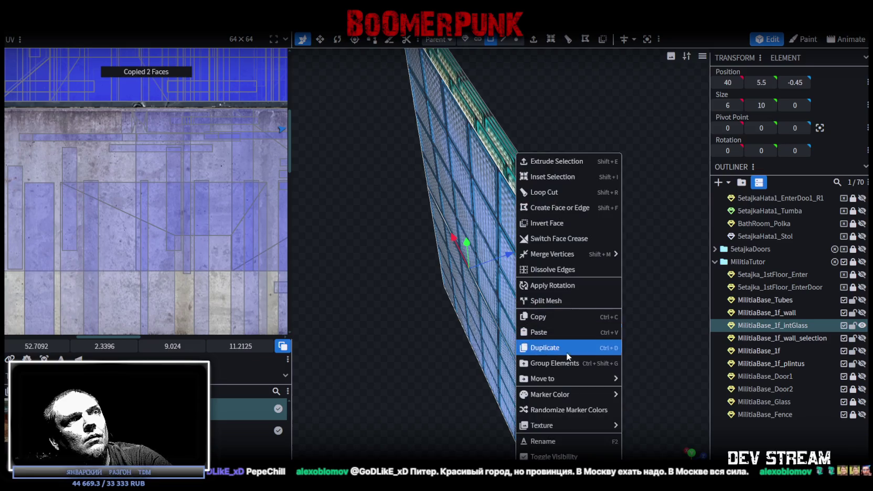
click(548, 335)
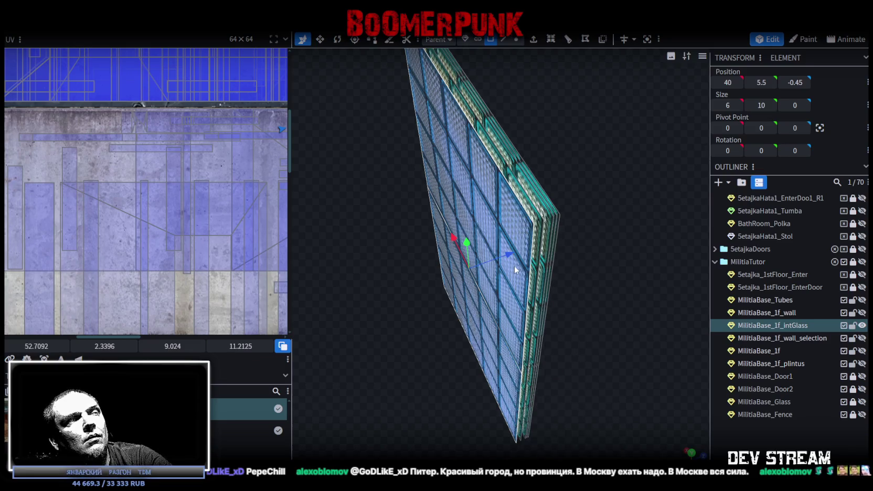
mouse_move(508, 258)
mouse_down()
mouse_move(501, 260)
mouse_move(574, 287)
mouse_move(556, 286)
mouse_up()
Paste two more glass layers, offsetting one by 0.1 and the other to Z -0.2
right_click(512, 283)
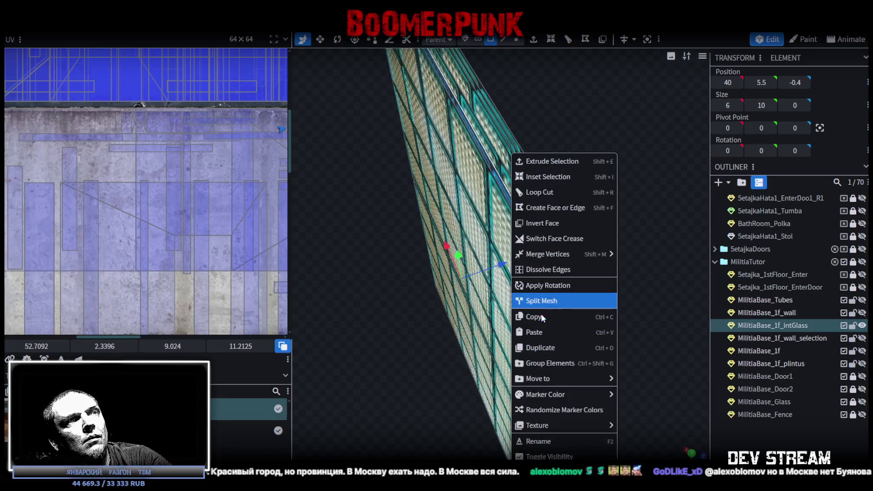
click(534, 332)
click(545, 341)
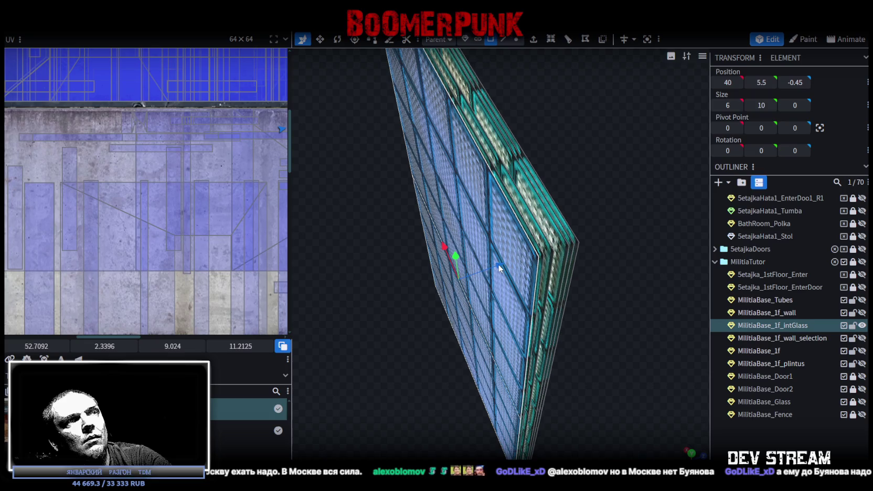
drag(499, 269, 506, 269)
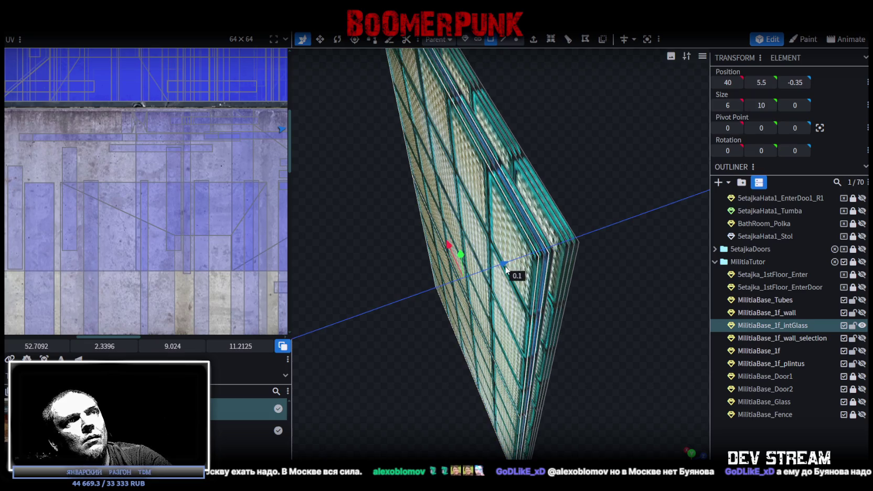
drag(602, 301, 623, 311)
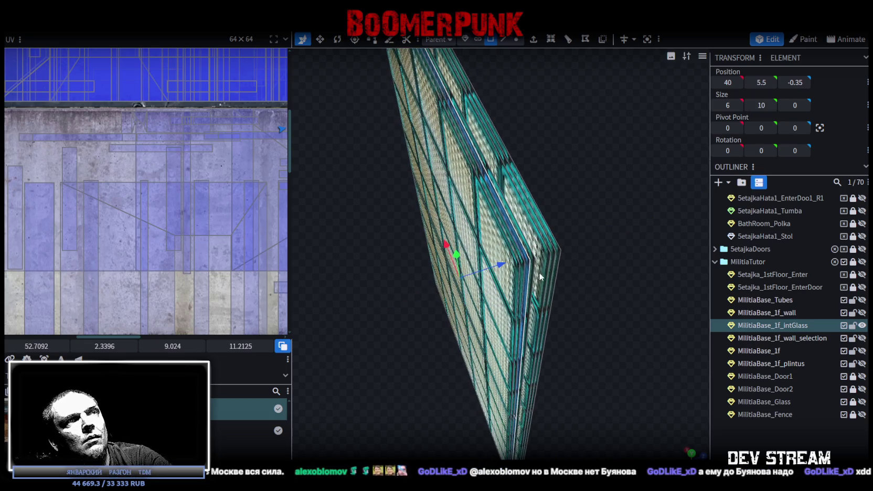
right_click(540, 277)
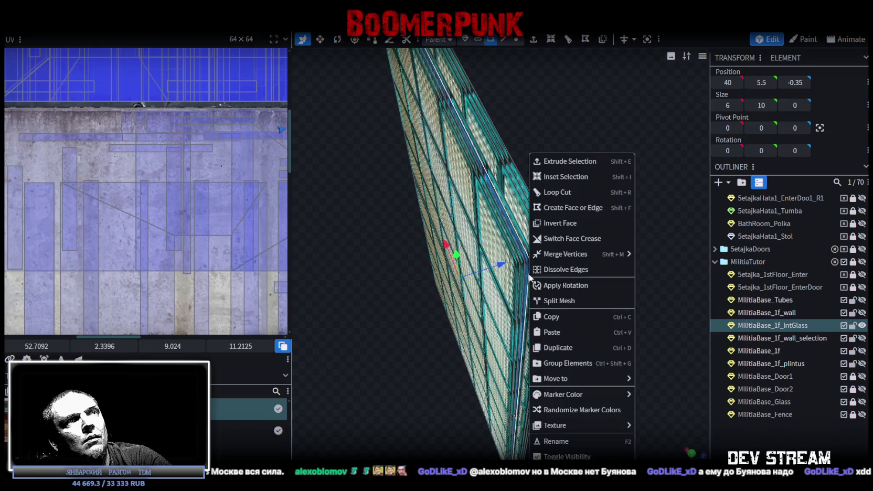
click(564, 336)
click(587, 356)
drag(495, 271, 641, 294)
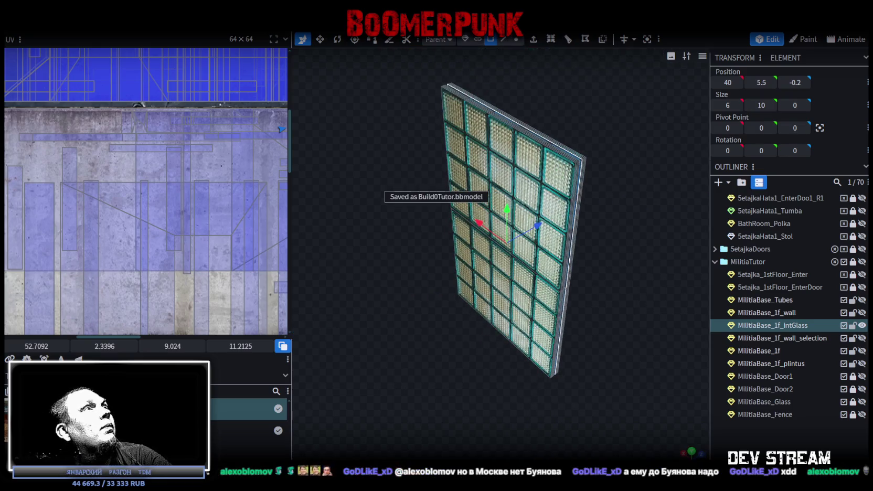
Export the FBX over Build0Tutor.fbx in Buildings, then view the glass wall in Unity
click(79, 24)
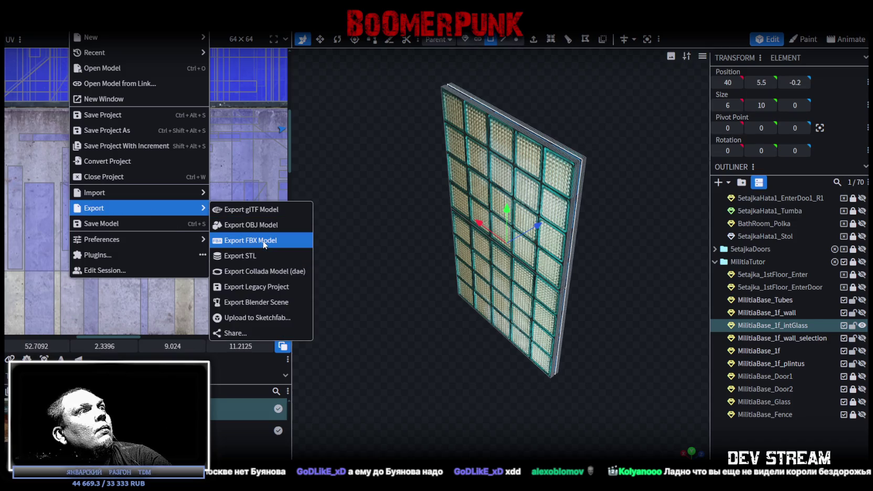
click(265, 241)
click(470, 150)
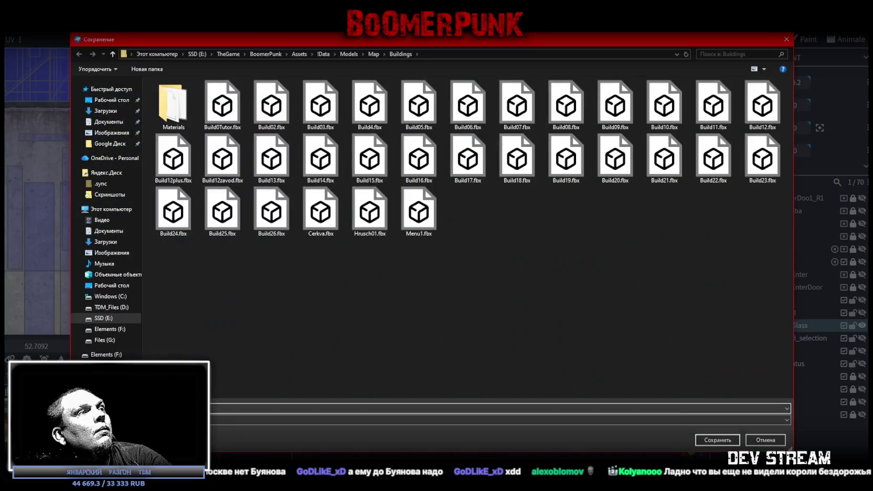
click(717, 439)
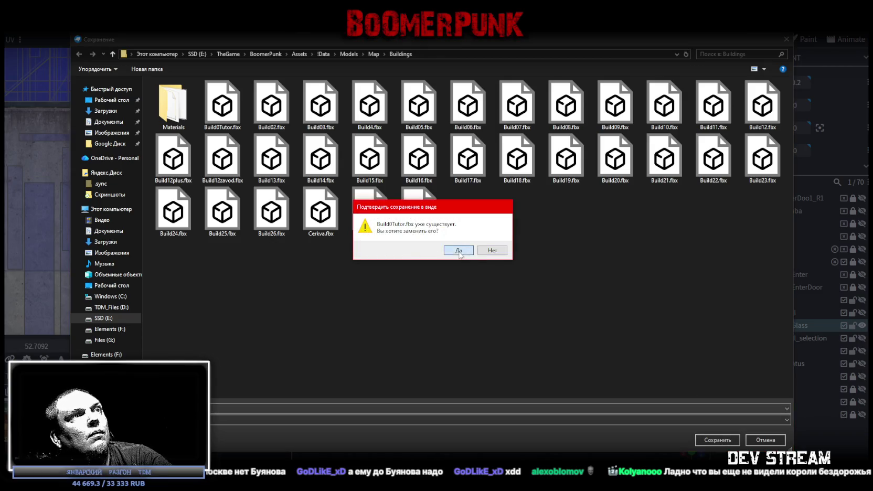
click(459, 251)
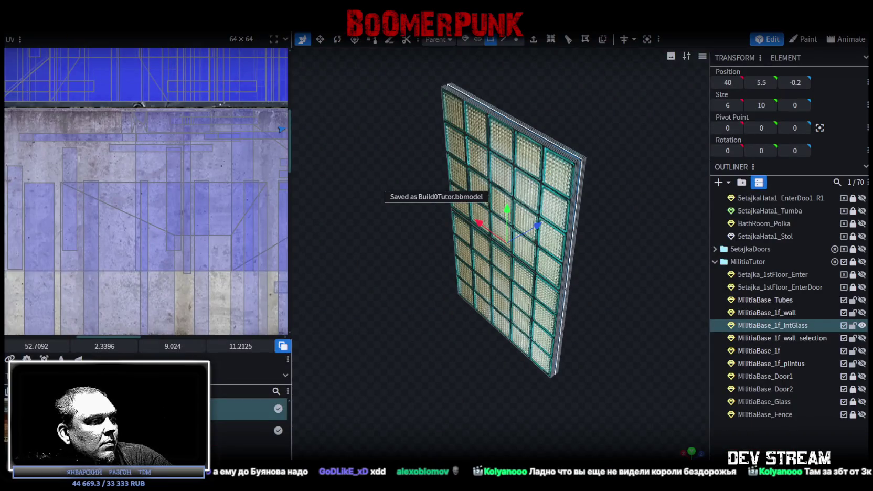
key(alt+Tab)
mouse_move(475, 244)
right_down()
mouse_move(457, 246)
mouse_move(437, 272)
mouse_move(432, 211)
mouse_move(445, 235)
mouse_move(479, 249)
mouse_move(286, 188)
mouse_move(215, 220)
mouse_move(339, 336)
right_up()
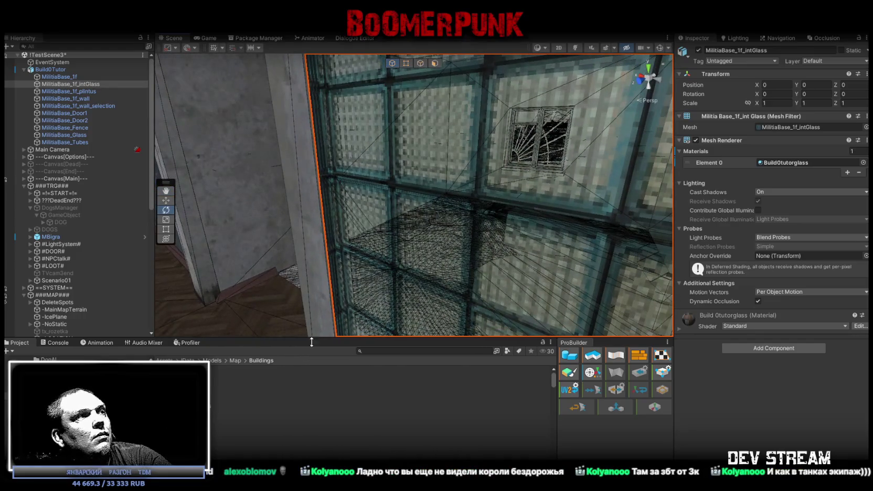
Set the Build0tutorglass render queue to 3001 and fly the scene camera around the glass wall
click(210, 405)
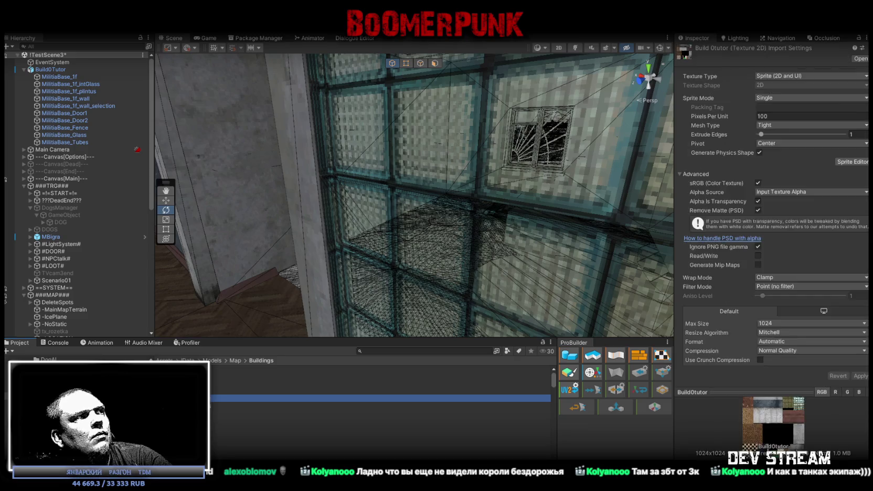
click(856, 294)
text(3001)
key(Return)
scroll(503, 212, up, 2)
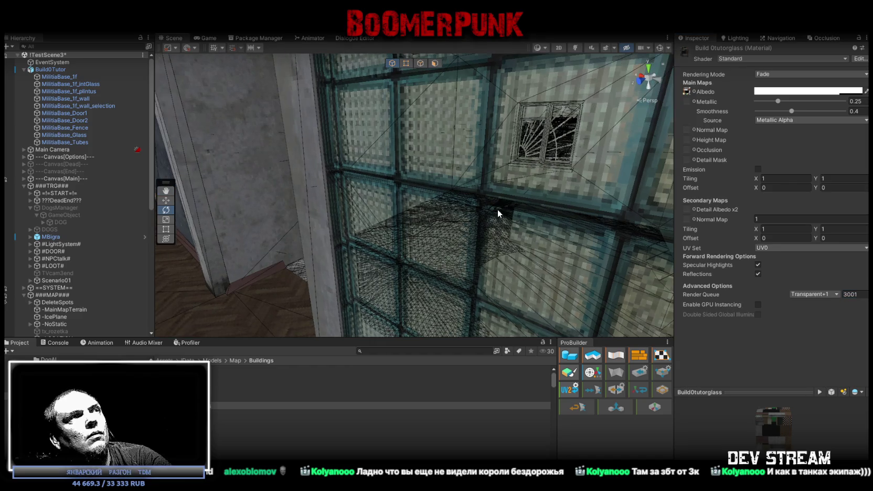
right_drag(598, 222, 610, 227)
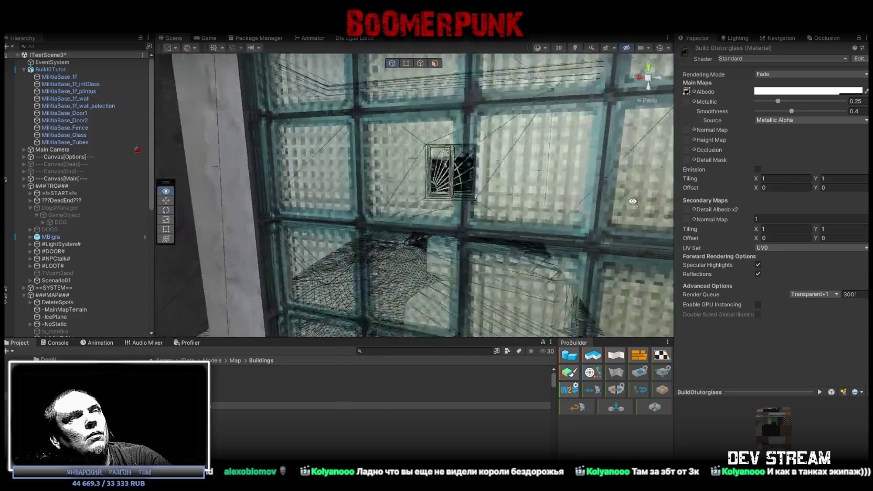
right_drag(510, 220, 395, 215)
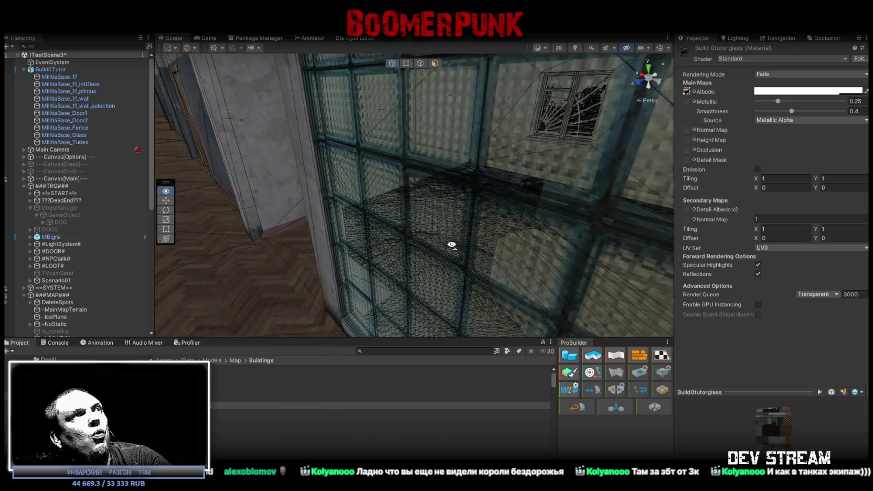
right_drag(394, 215, 424, 229)
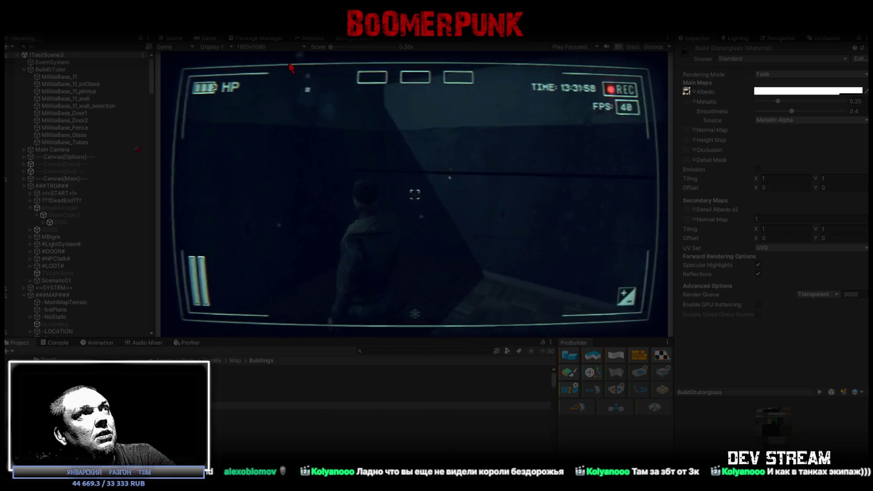
In the maximized game, walk the character through the corridors and rooms up to the glass wall
double_click(209, 40)
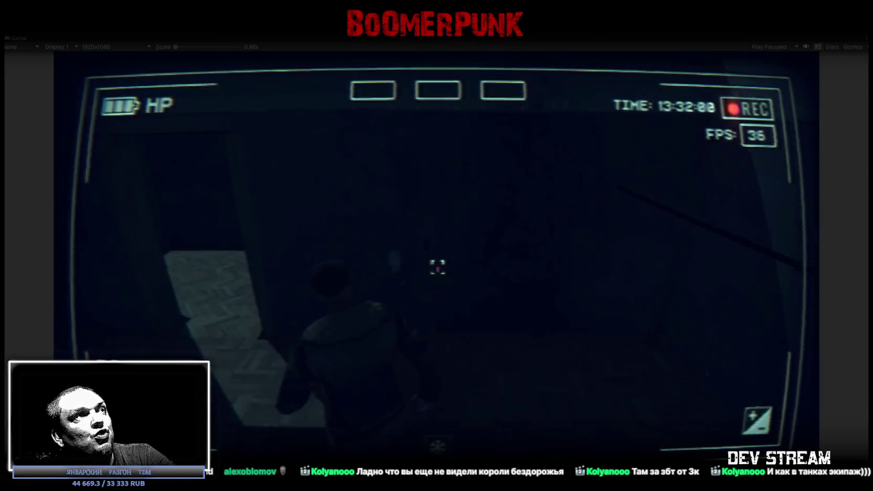
key(w)
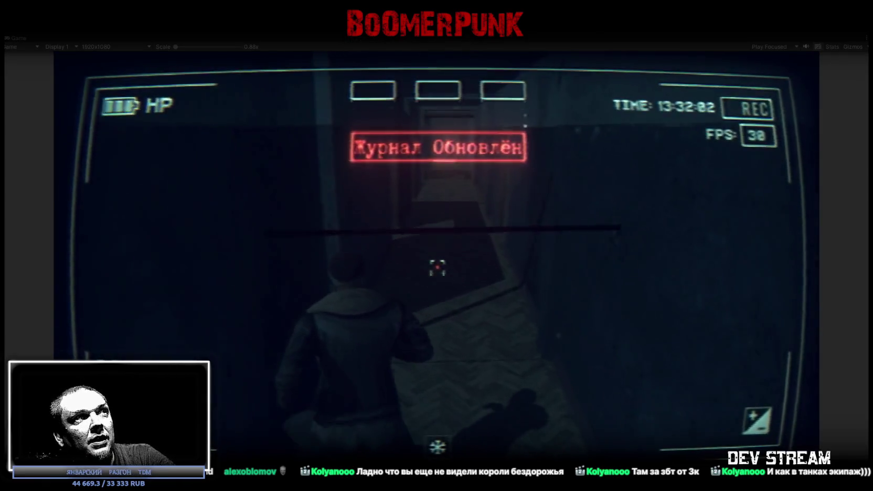
key(w)
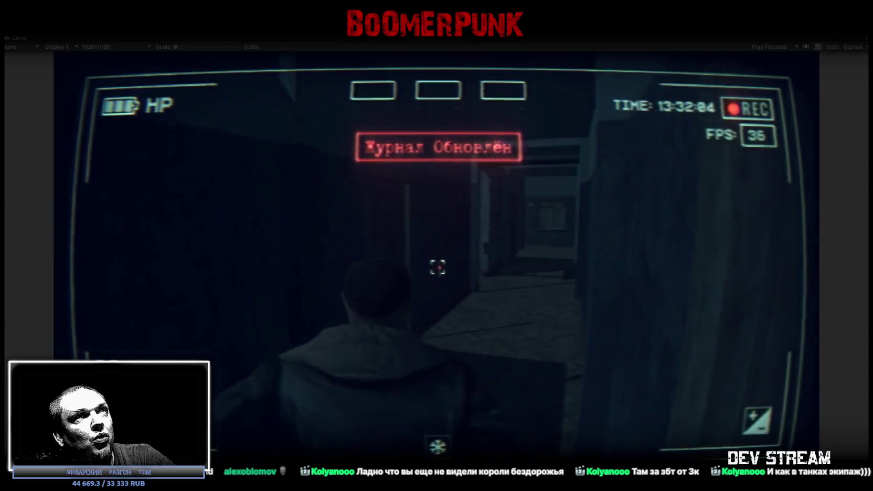
key(w)
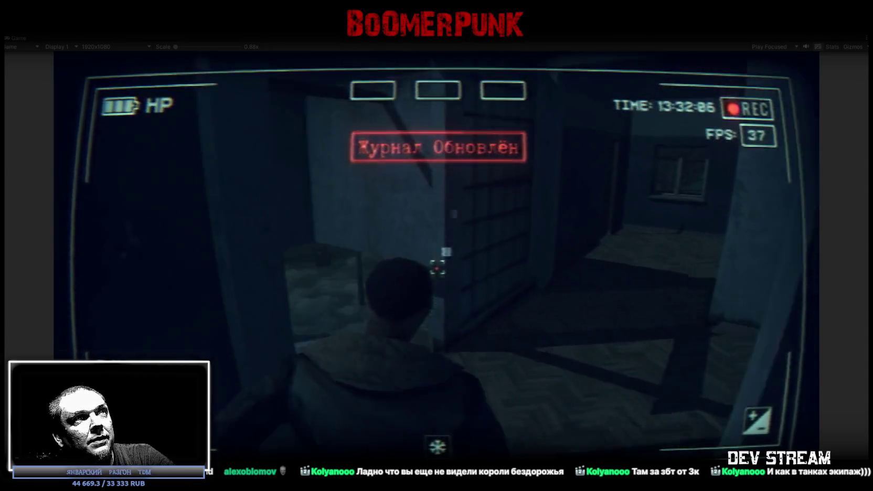
key(w)
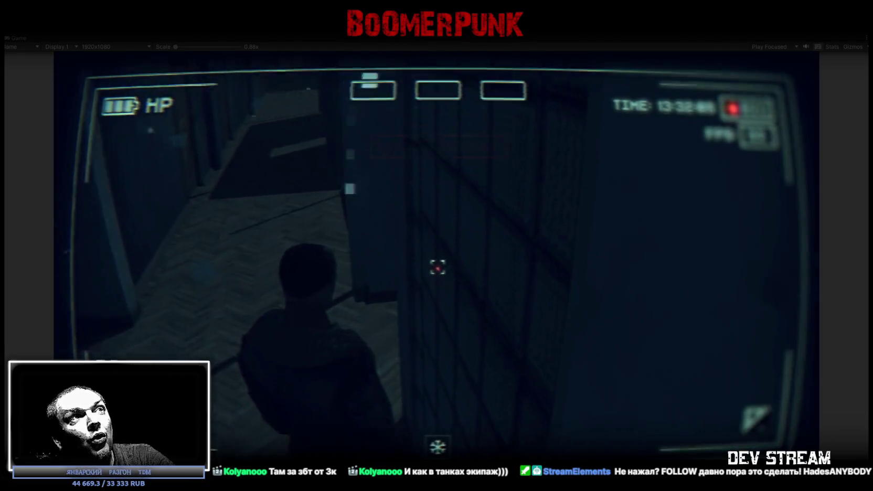
key(w)
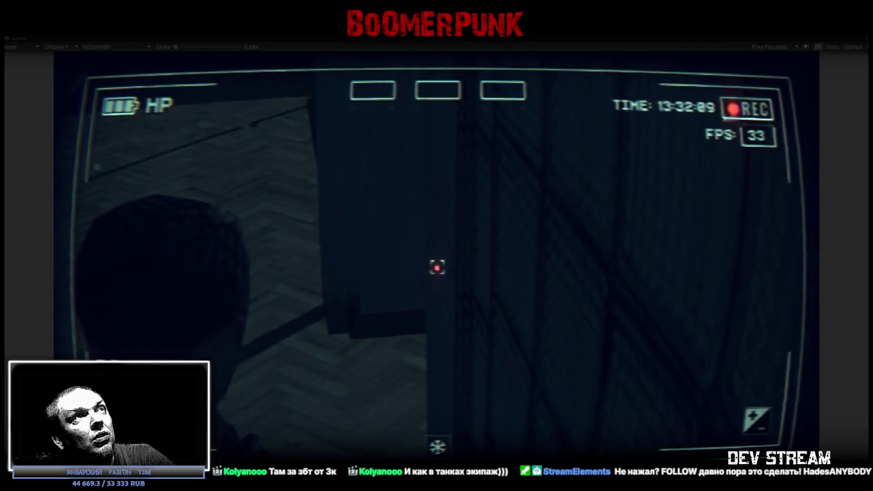
key(w)
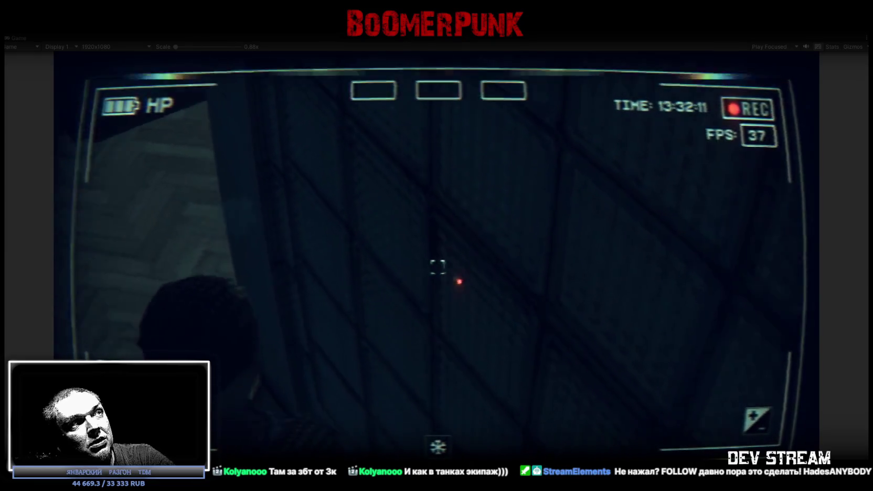
key(w)
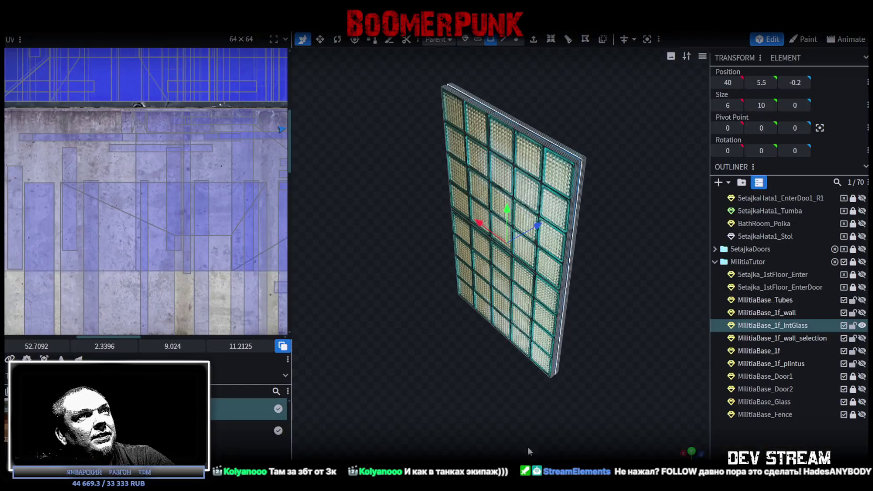
Inspect the separate offset glass layers of MilitiaBase_1f_intGlass, then save as Build0Tutor.bbmodel
mouse_move(528, 451)
mouse_down()
mouse_move(456, 370)
mouse_move(516, 372)
mouse_move(540, 334)
mouse_up()
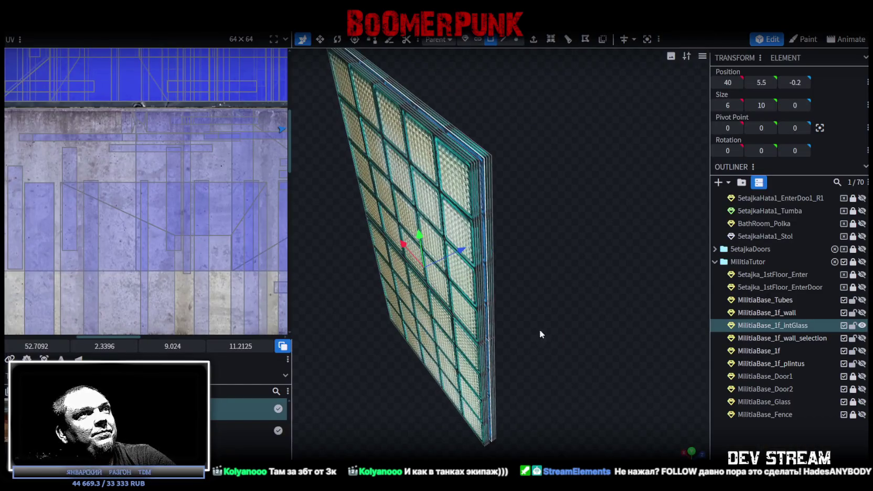
click(441, 186)
drag(580, 312, 407, 177)
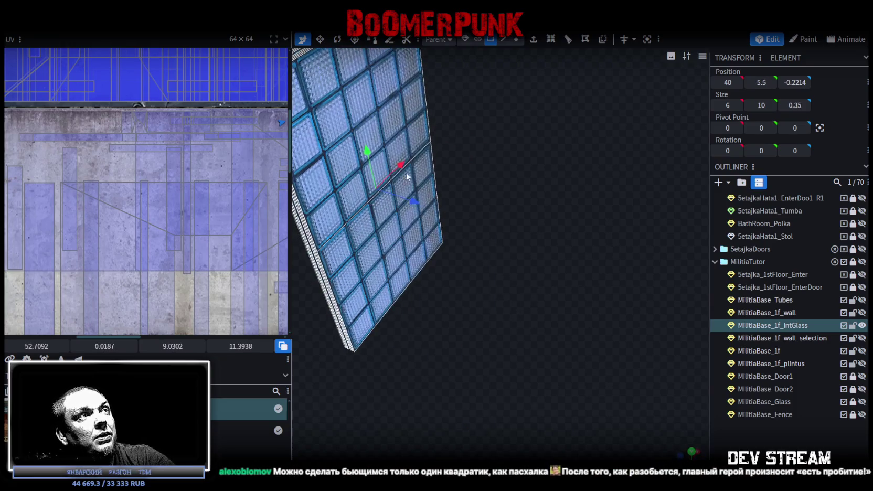
click(376, 255)
mouse_move(559, 312)
mouse_down()
mouse_move(623, 302)
mouse_move(527, 215)
mouse_move(543, 229)
mouse_move(553, 213)
mouse_up()
key(ctrl+s)
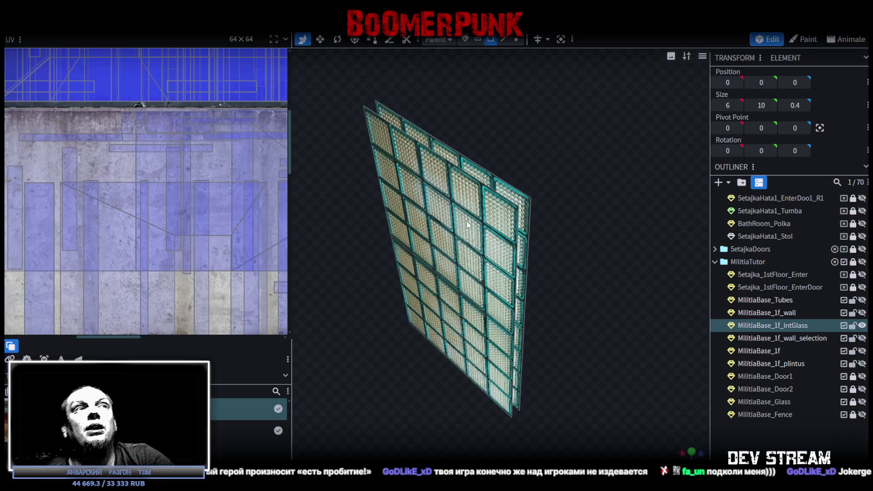
Try the inner glass pane at Y 3, return it to Y 8, and save the project
click(482, 227)
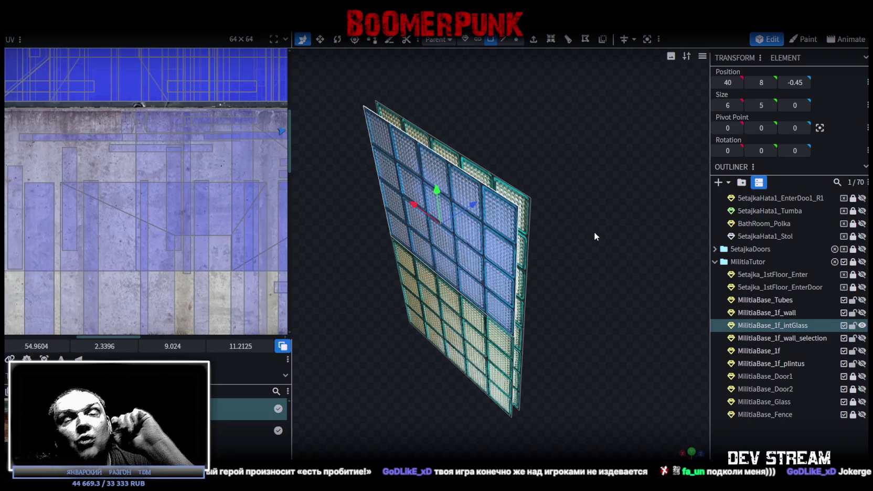
drag(593, 232, 578, 287)
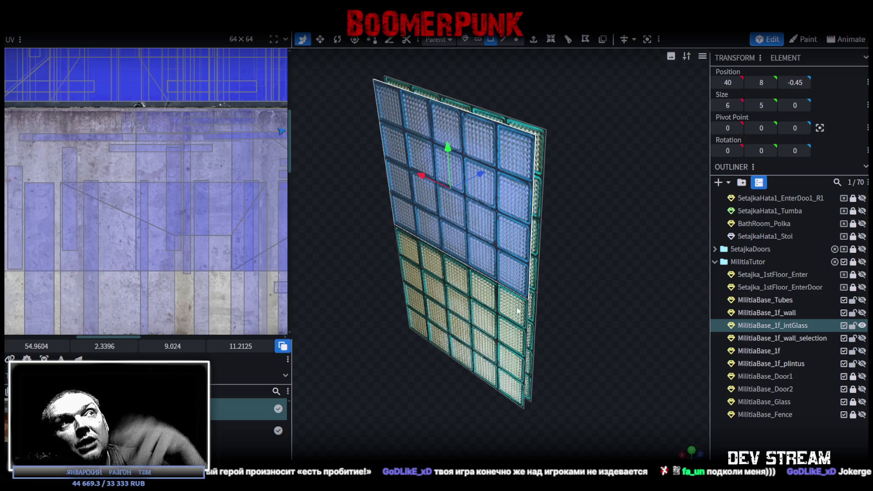
key(ctrl+z)
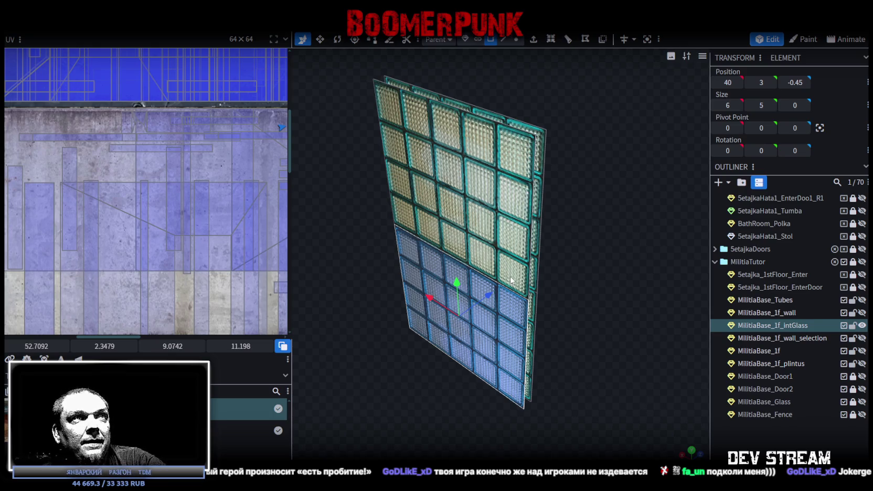
key(ctrl+z)
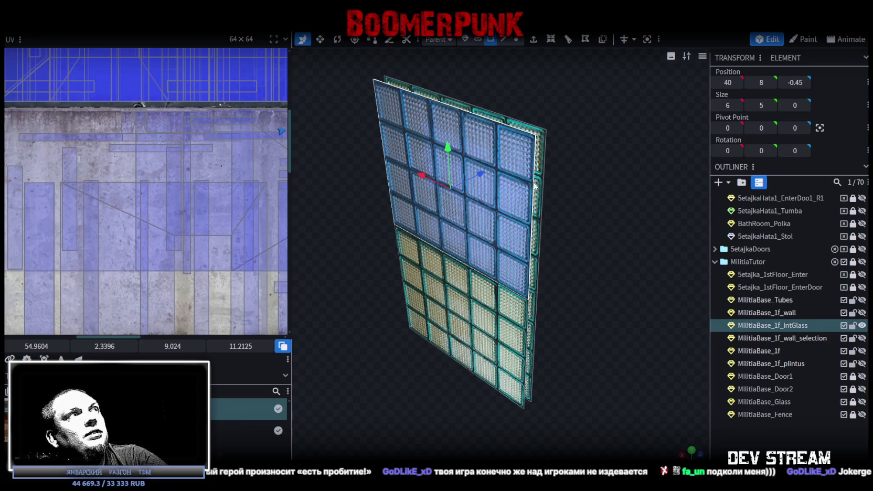
key(ctrl+s)
Export the model as FBX, overwriting the existing Build0Tutor.fbx
click(78, 25)
mouse_move(93, 208)
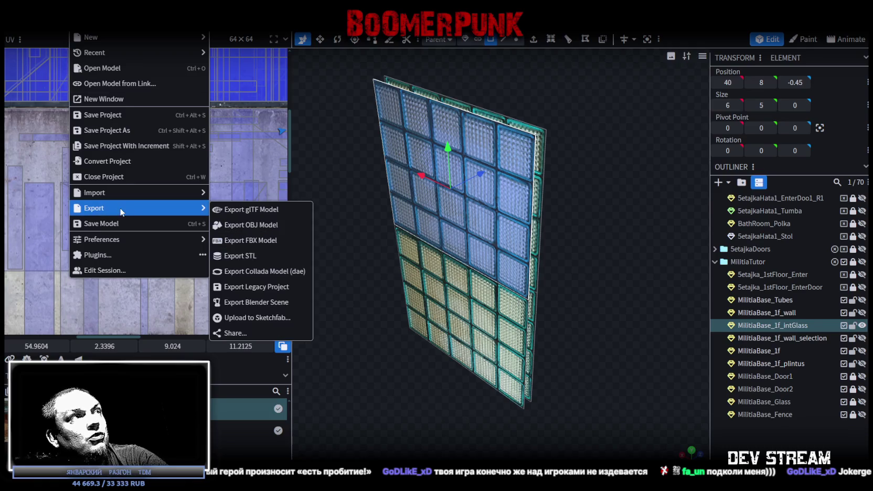
click(246, 244)
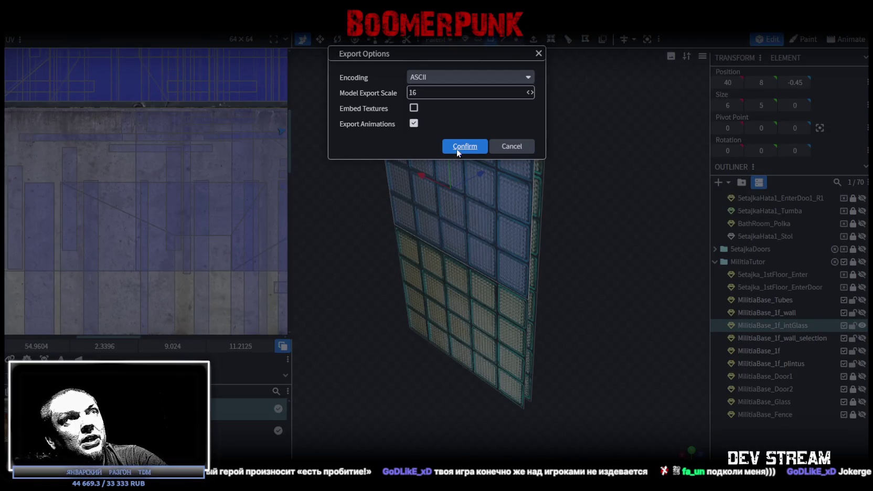
click(461, 146)
double_click(217, 103)
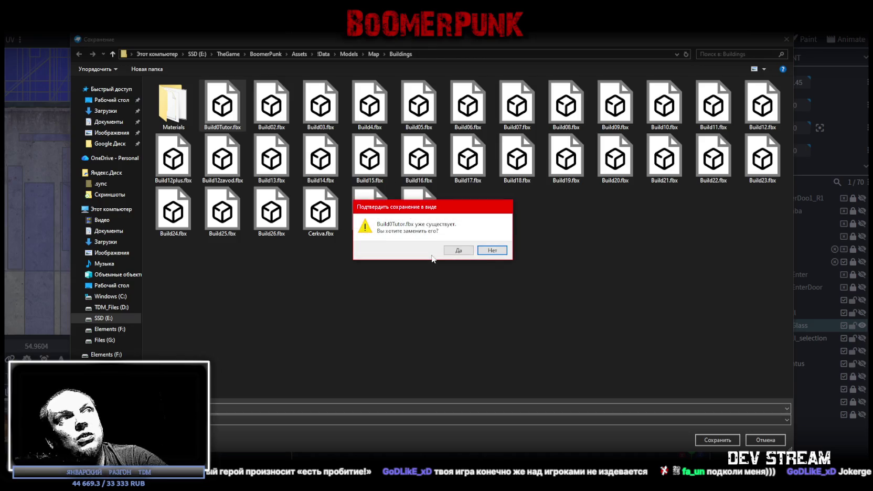
click(468, 250)
Check the glass panes from edge-on and front views, save the project, and switch to Unity
mouse_move(602, 291)
mouse_down()
mouse_move(553, 292)
mouse_move(574, 286)
mouse_up()
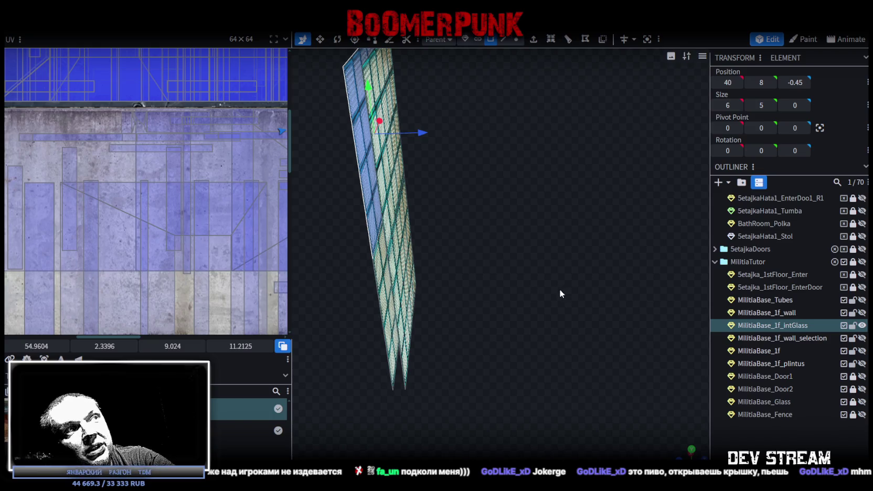
drag(557, 289, 540, 321)
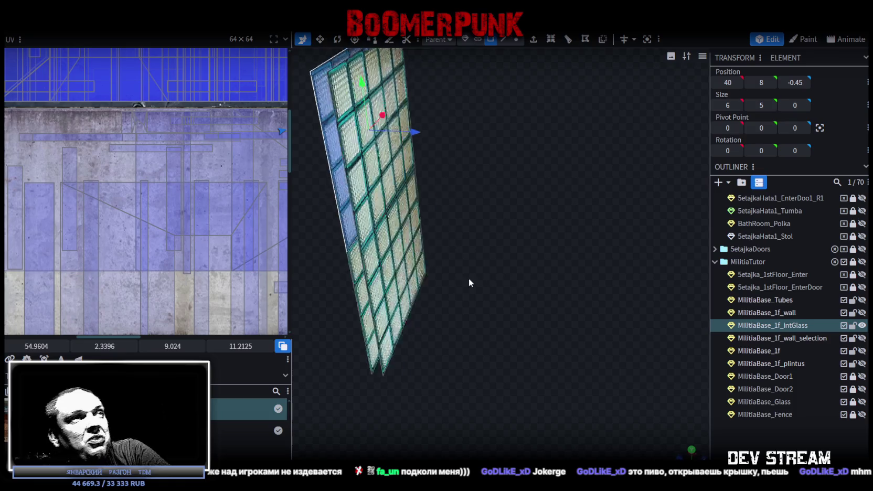
scroll(590, 282, up, 3)
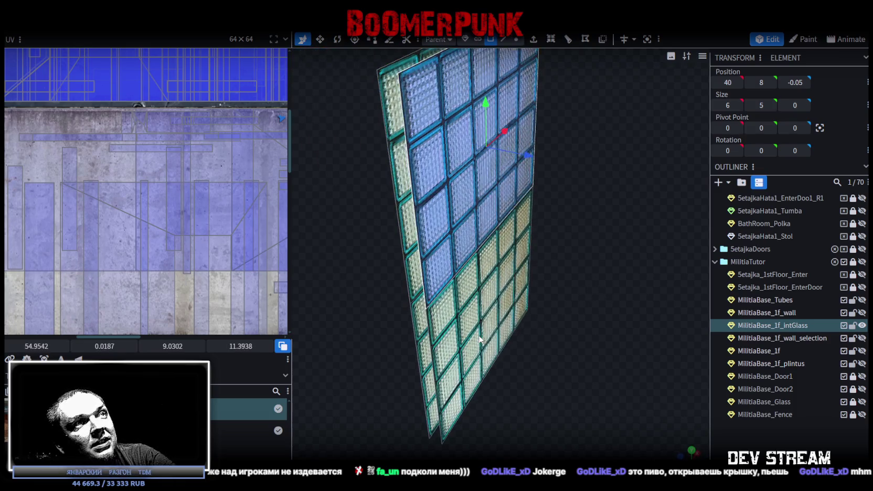
mouse_move(497, 401)
mouse_down()
mouse_move(633, 401)
mouse_move(596, 394)
mouse_up()
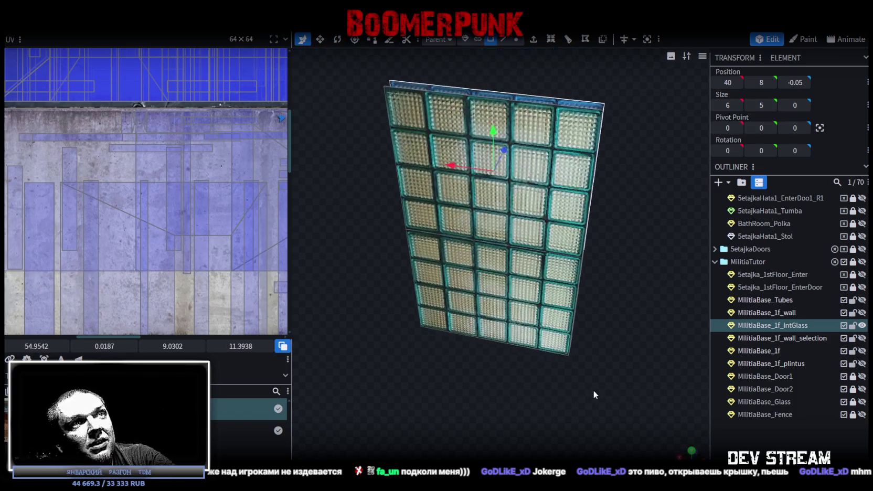
key(ctrl+s)
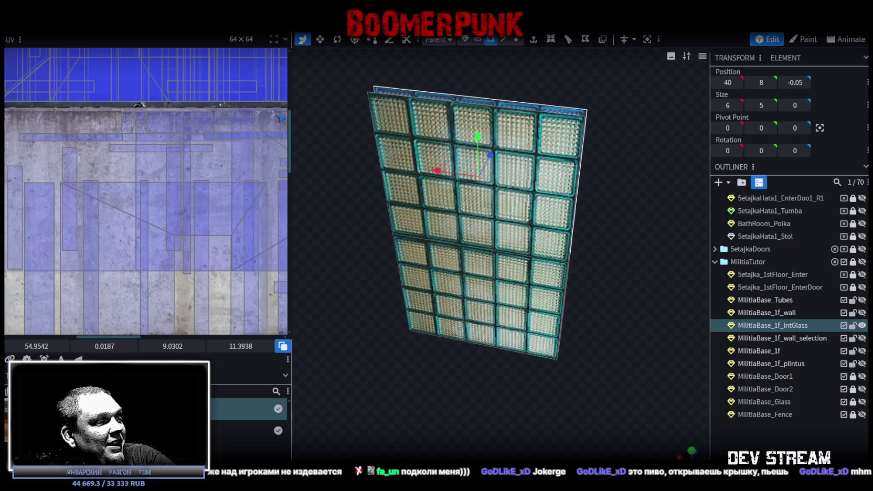
key(alt+Tab)
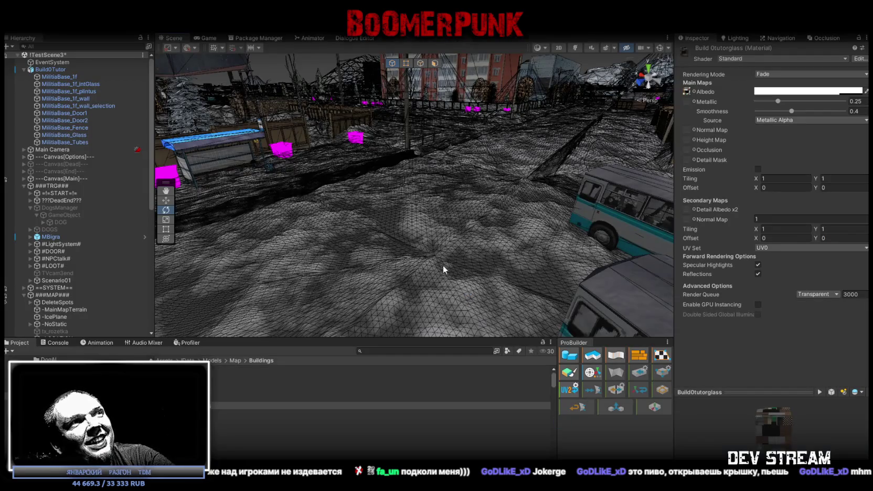
Fly the Scene camera to the glass-block wall, show the Console, and view the room from overhead
right_drag(488, 209, 557, 270)
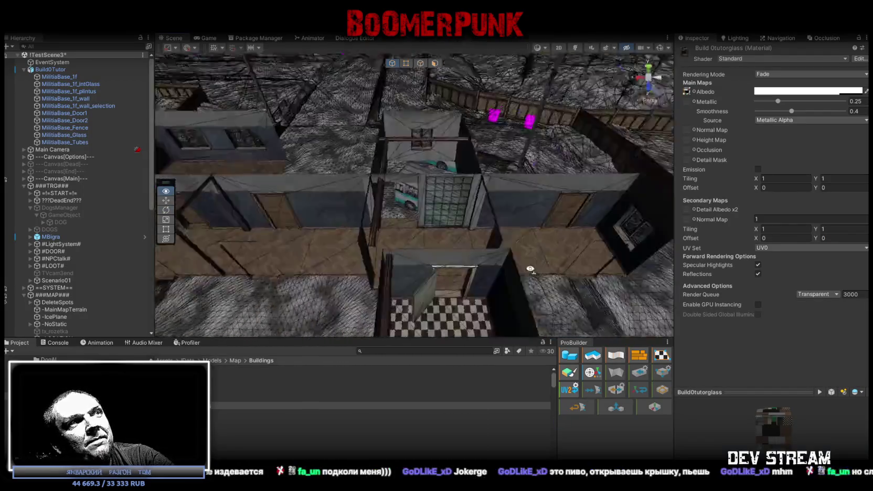
right_drag(557, 270, 574, 254)
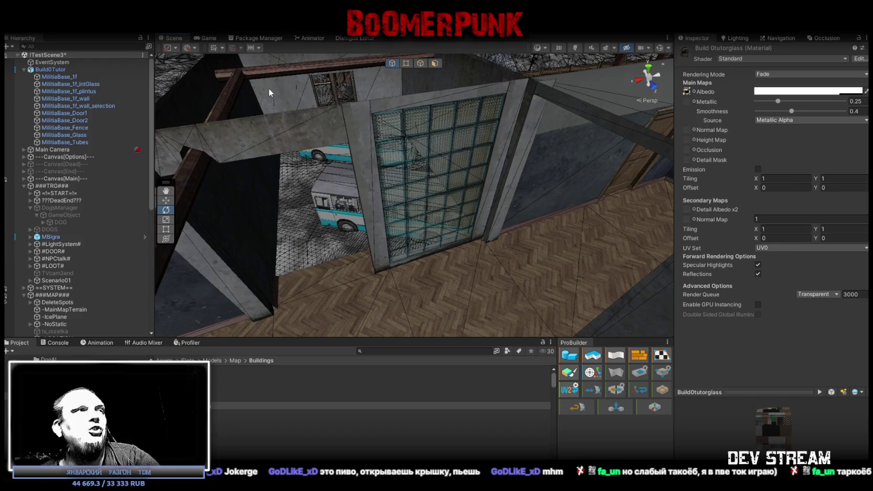
click(63, 343)
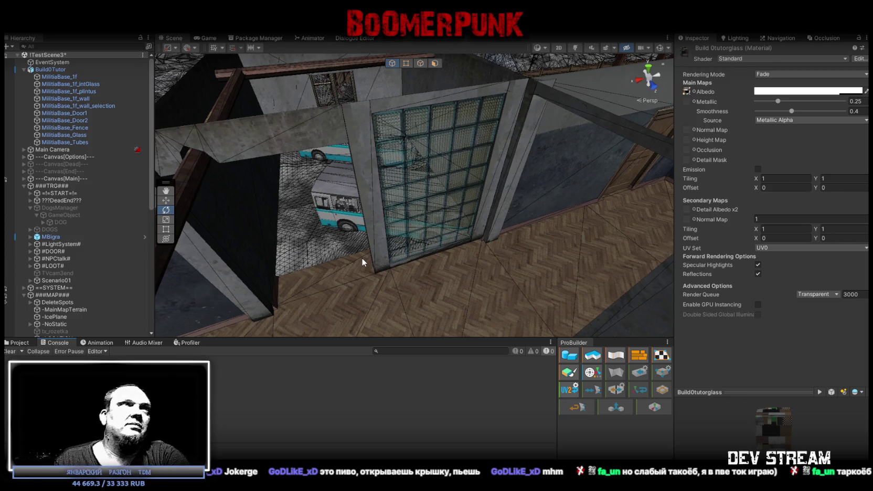
mouse_move(323, 212)
alt+mouse_down()
mouse_move(581, 231)
mouse_move(445, 248)
mouse_move(335, 243)
mouse_move(214, 187)
mouse_move(216, 213)
mouse_move(451, 244)
mouse_move(553, 221)
alt+mouse_up()
right_drag(553, 220, 543, 197)
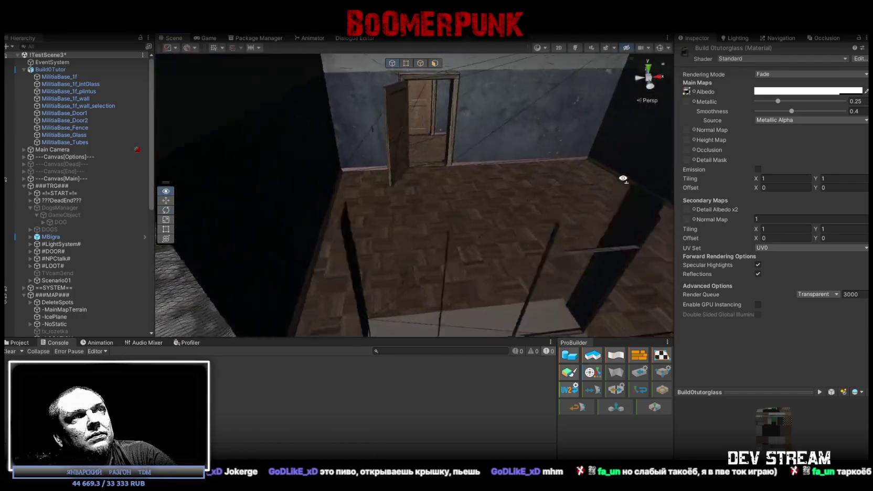
alt+drag(543, 197, 460, 141)
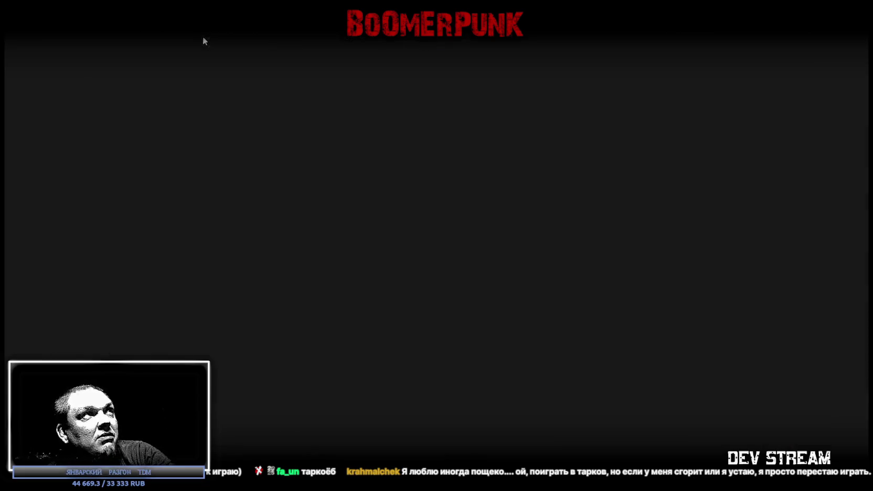
Walk the character with W and A through the corridor to face the layered glass-block wall
click(204, 41)
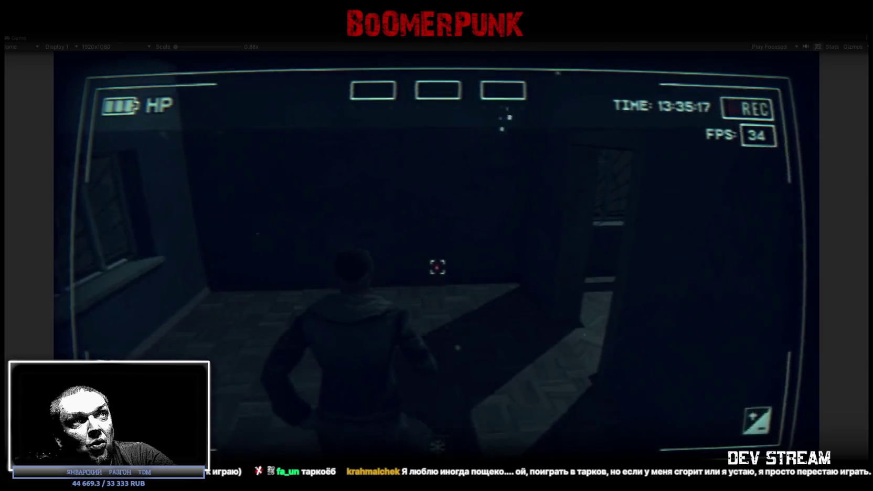
key(w)
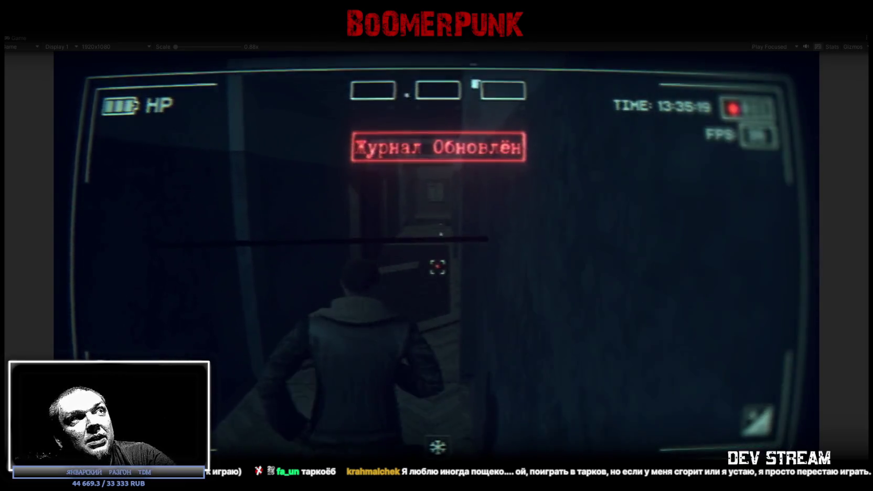
key(w)
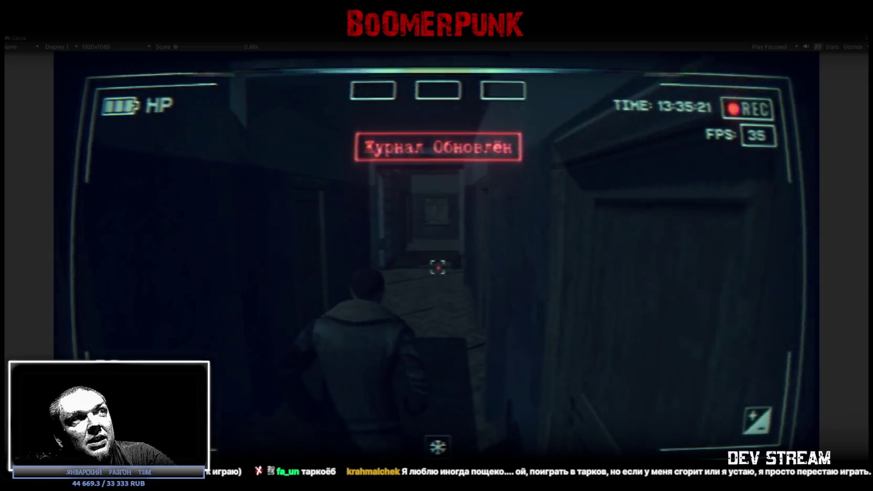
key(w)
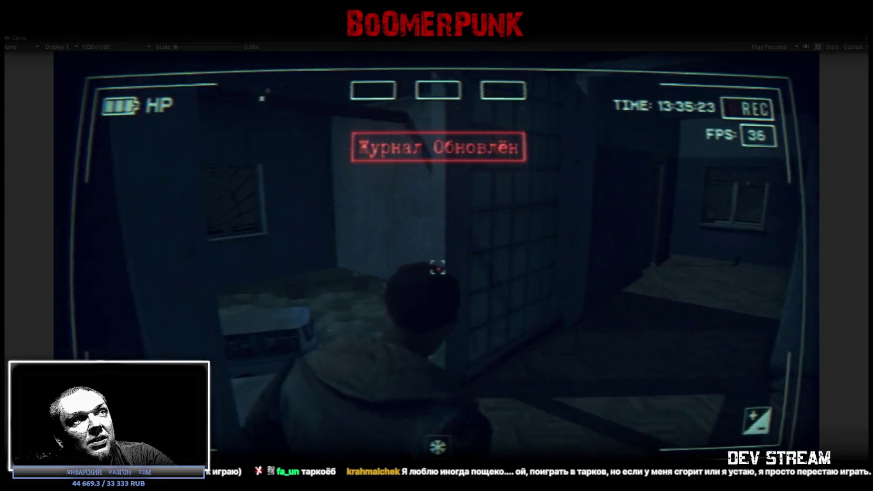
key(w)
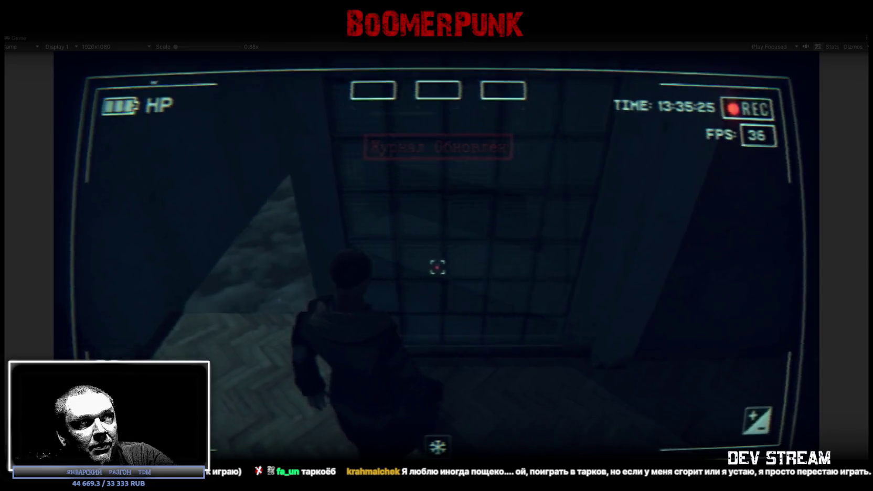
key(a)
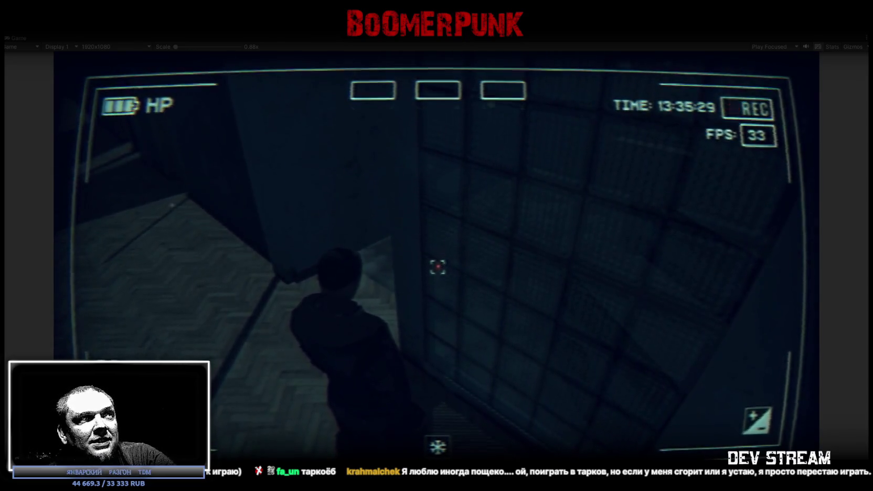
key(a)
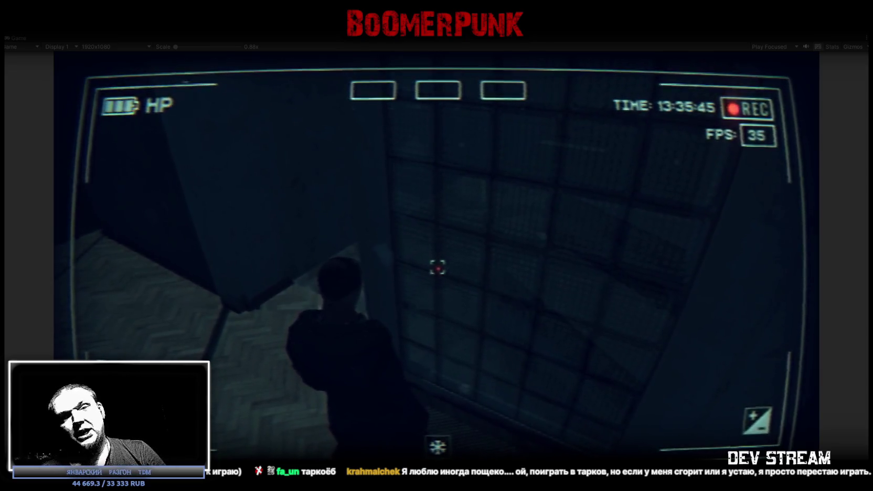
key(w)
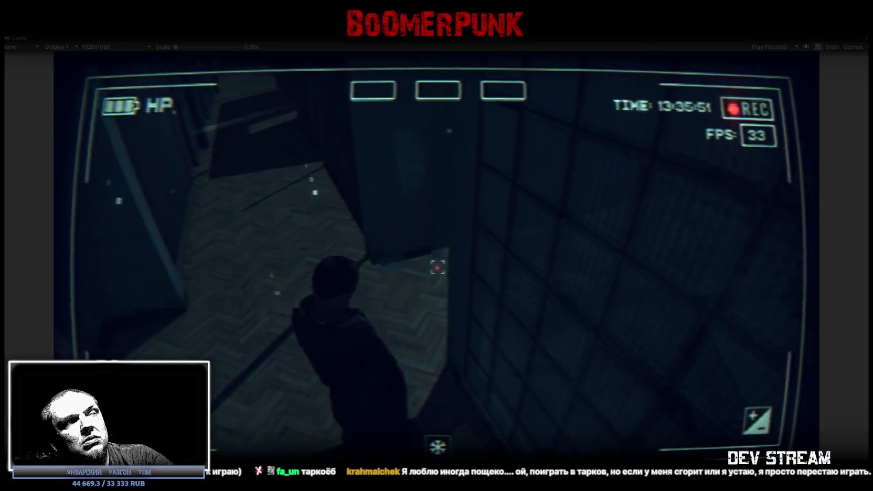
key(w)
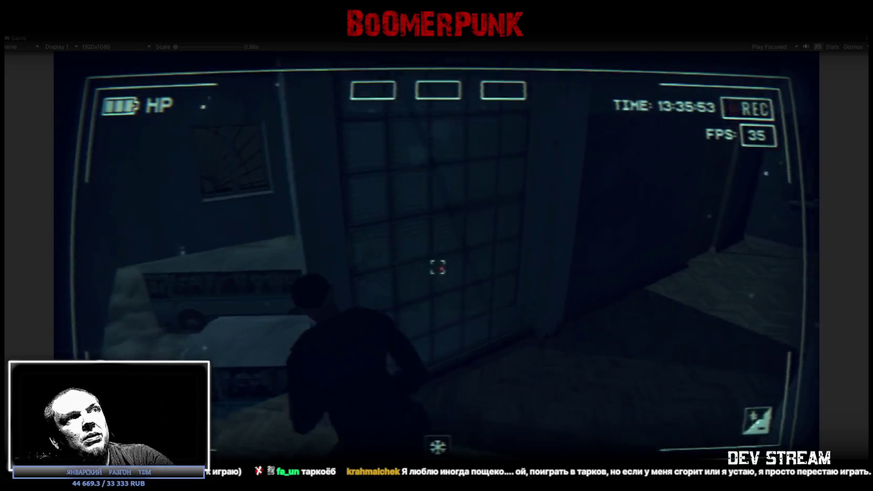
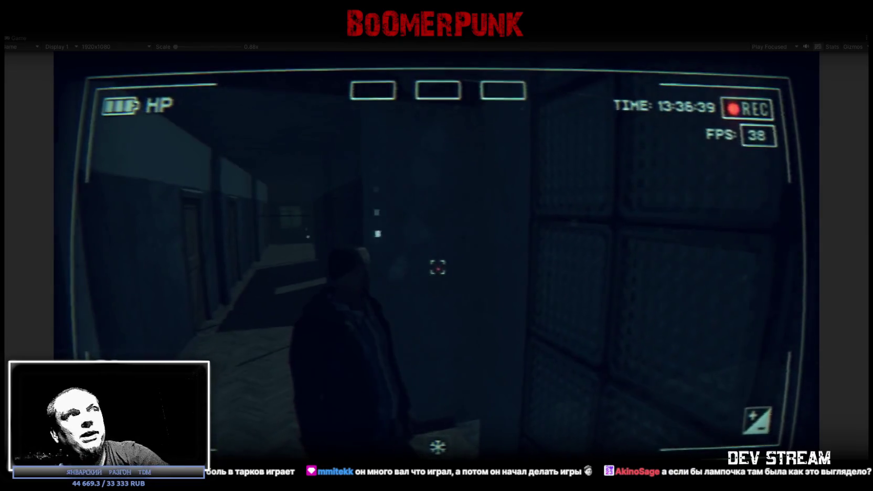
Walk forward through the dark corridor and doorway, then sideways along the grated window
key(w)
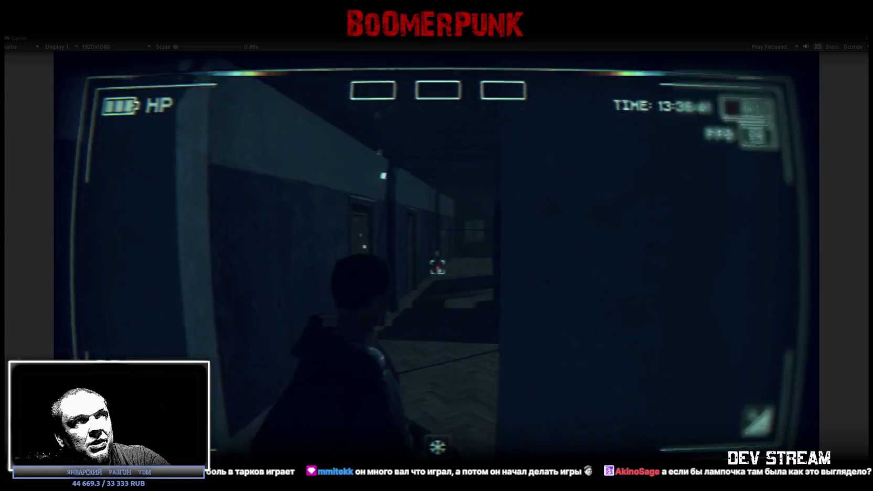
key(w)
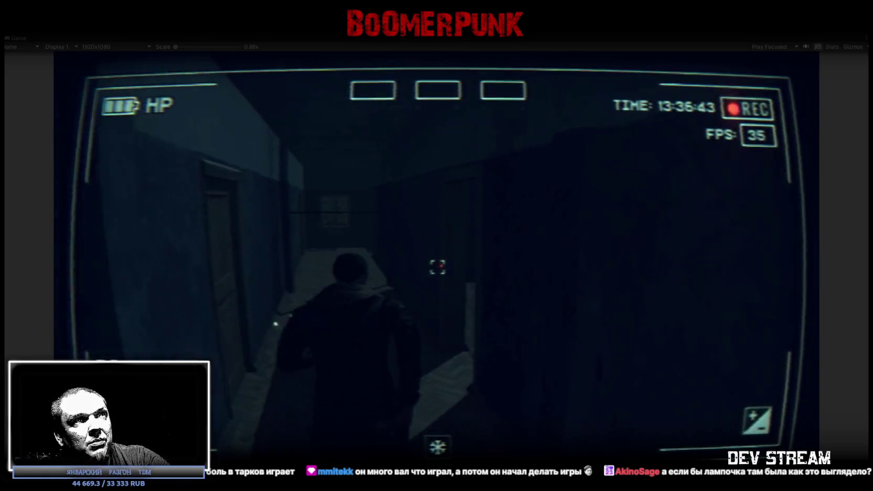
key(w)
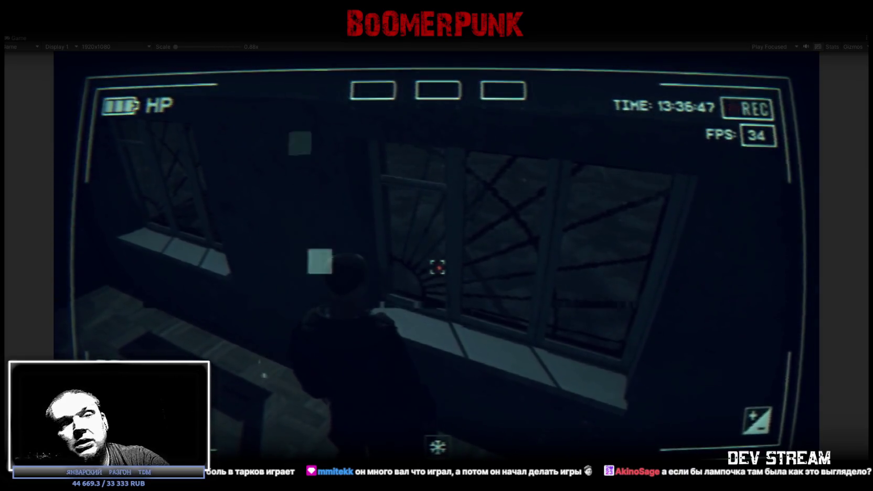
key(d)
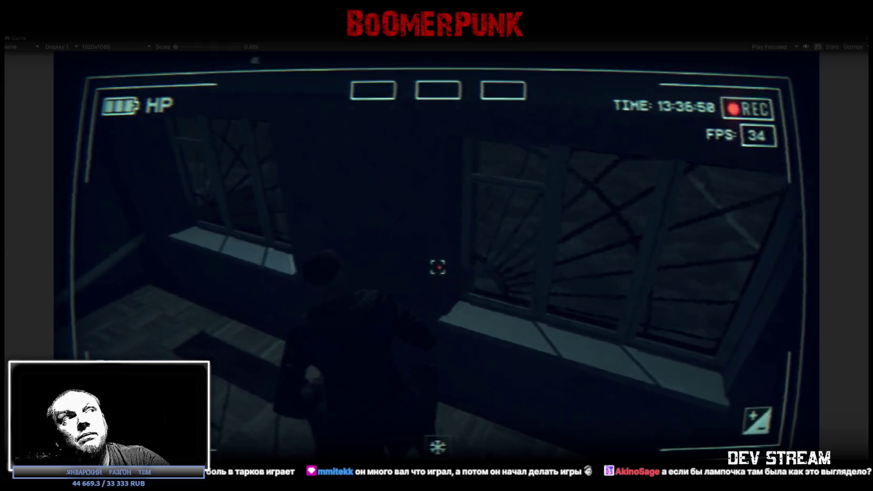
key(d)
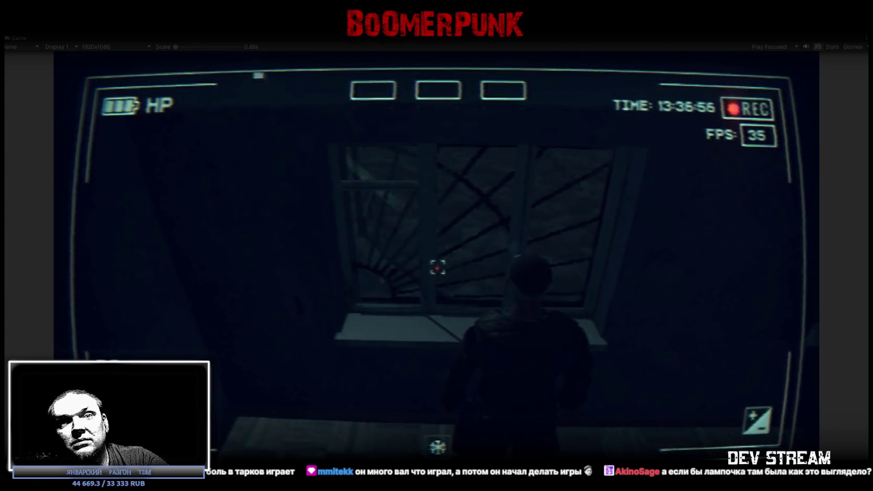
Walk the character up to the door, then bring up the Notepad menu with Escape
key(w)
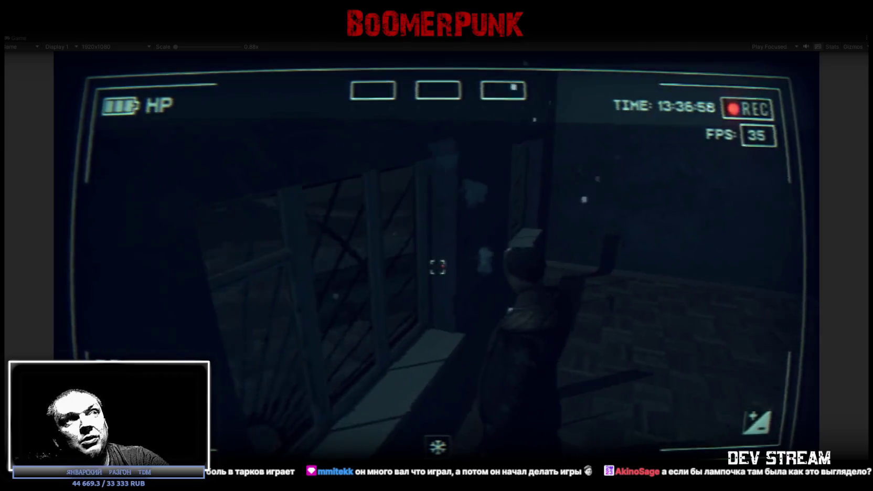
key(w)
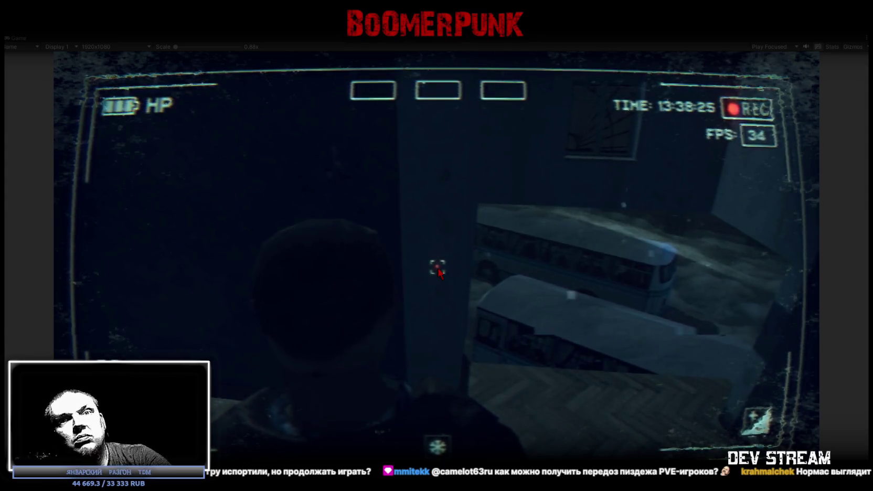
key(Escape)
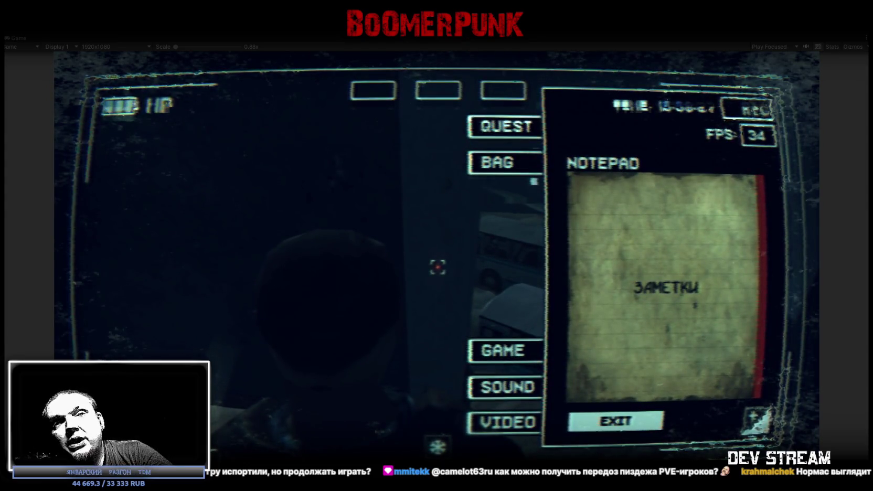